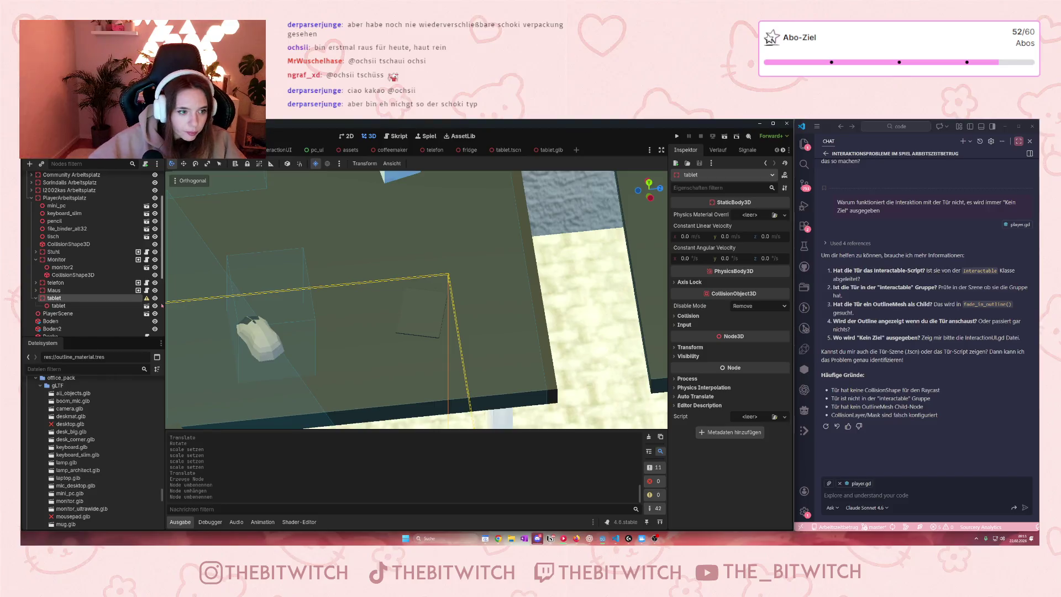
Add a CollisionShape3D child under the tablet node, found by searching 'coll'
{"action": "double_click", "coordinate": [55, 298]}
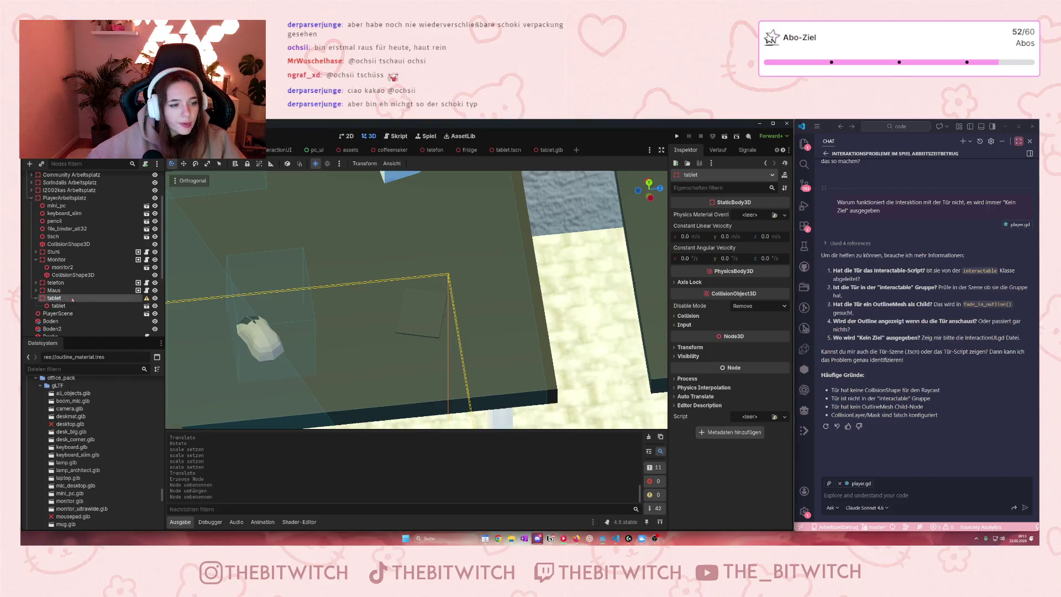
{"action": "right_click", "coordinate": [72, 298]}
{"action": "left_click", "coordinate": [96, 304]}
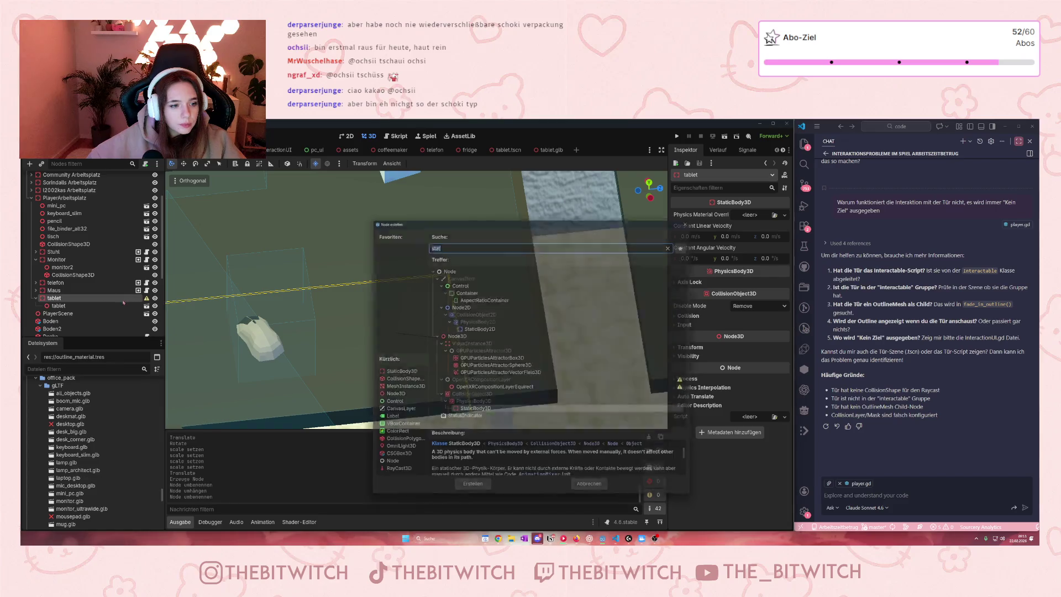
{"action": "type", "text": "soll"}
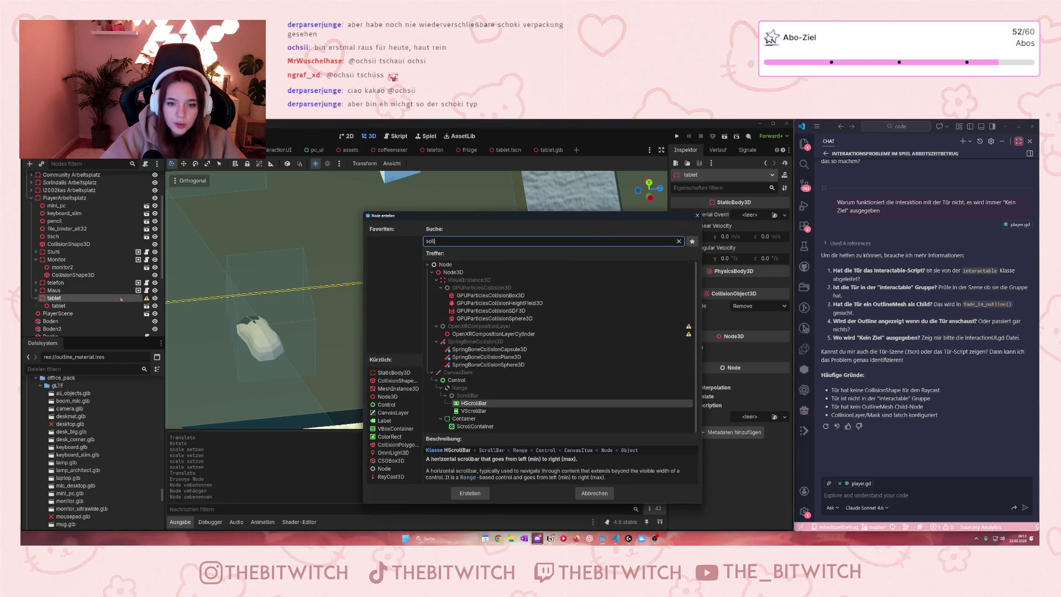
{"action": "key", "text": "BackSpace"}
{"action": "key", "text": "BackSpace"}
{"action": "key", "text": "BackSpace"}
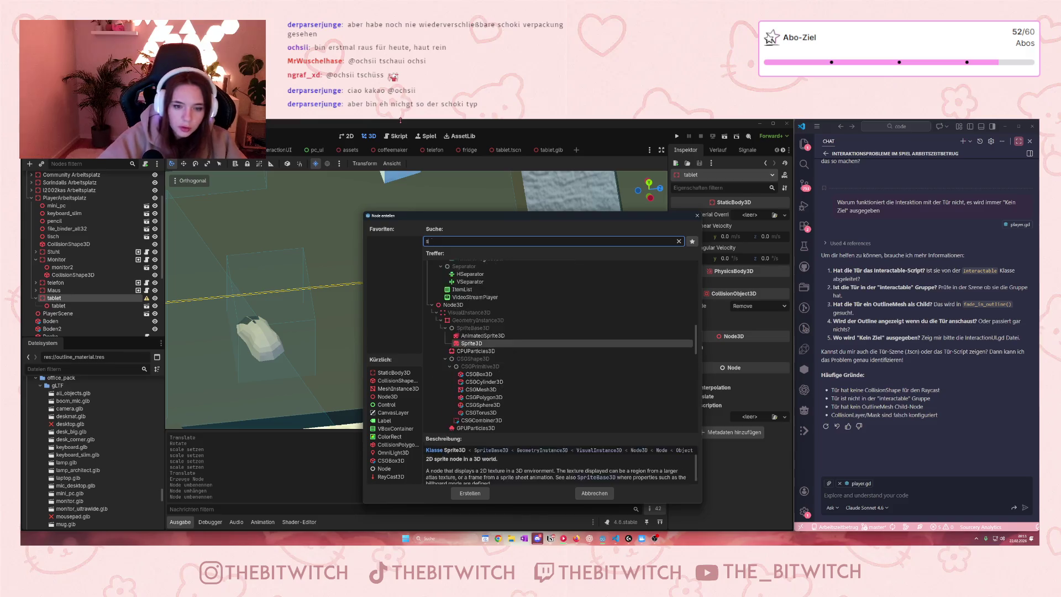
{"action": "type", "text": "coll"}
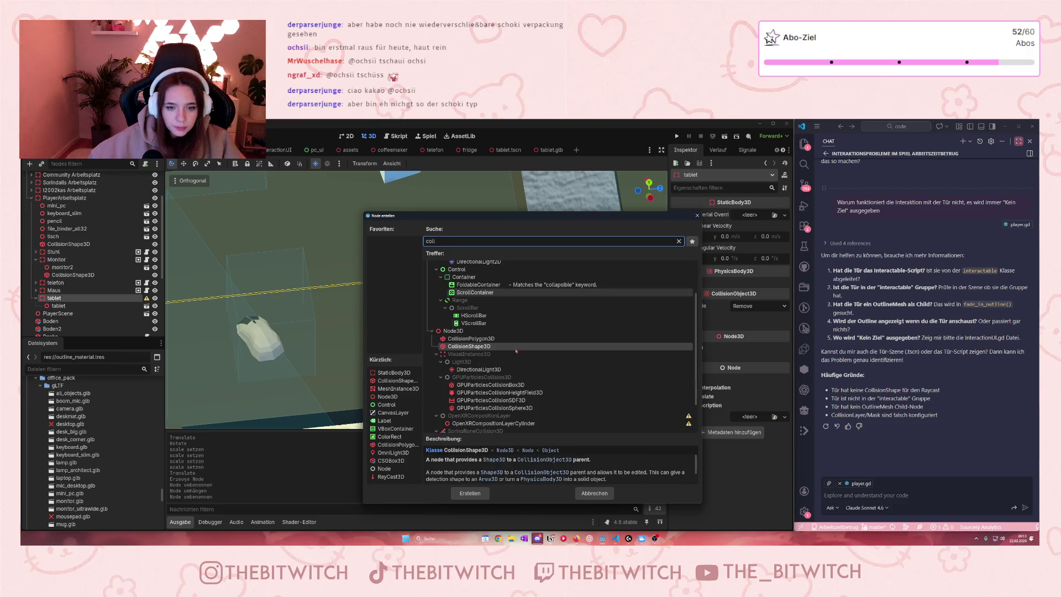
{"action": "left_click", "coordinate": [470, 493]}
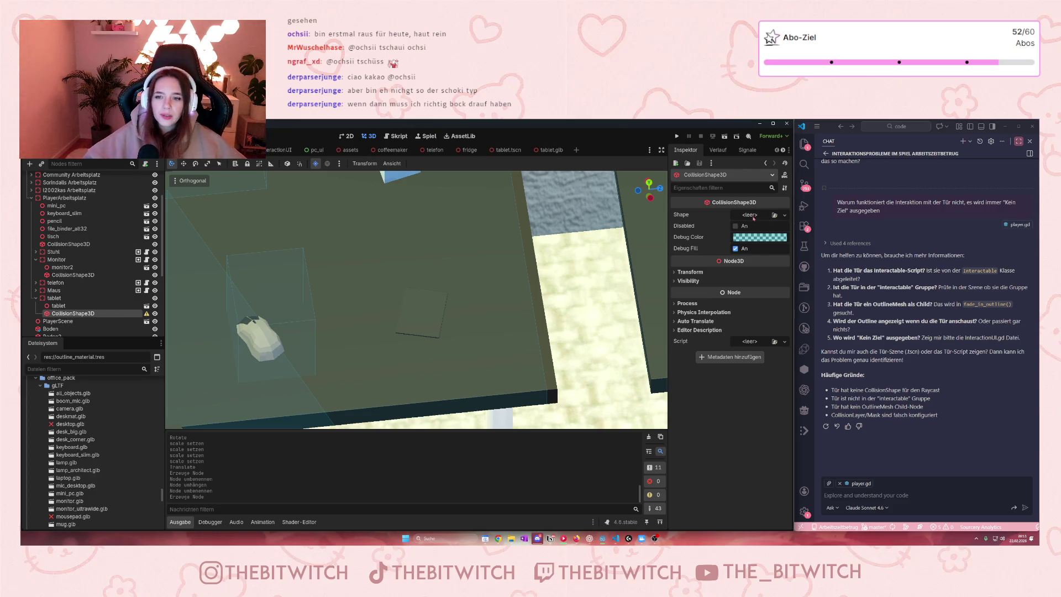
Assign a new BoxShape3D to the collision shape and move it onto the tablet
{"action": "left_click", "coordinate": [753, 219]}
{"action": "left_click", "coordinate": [740, 235]}
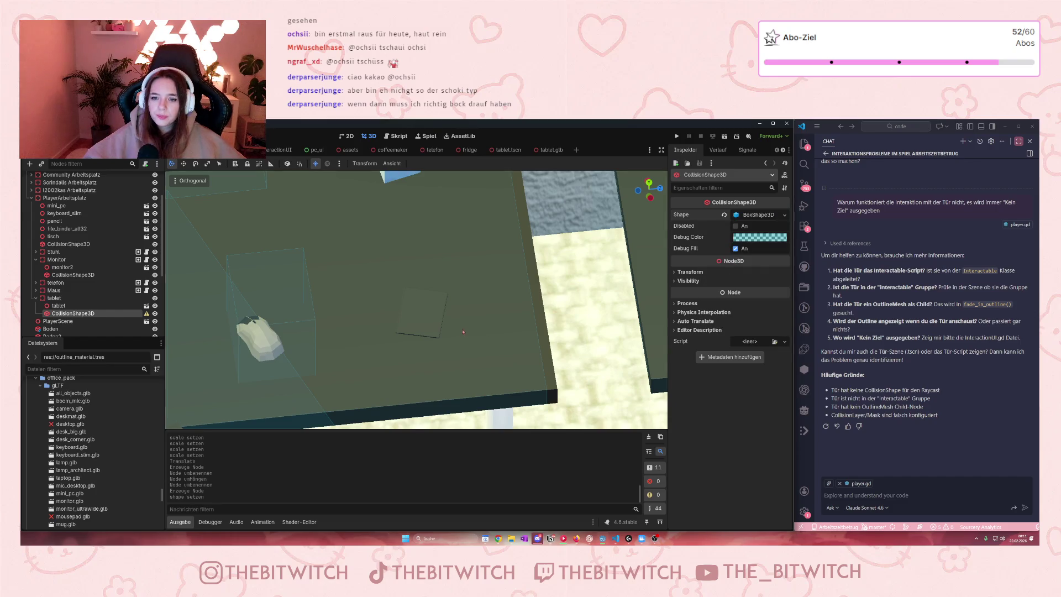
{"action": "scroll", "coordinate": [410, 383], "scroll_direction": "down", "scroll_amount": 6}
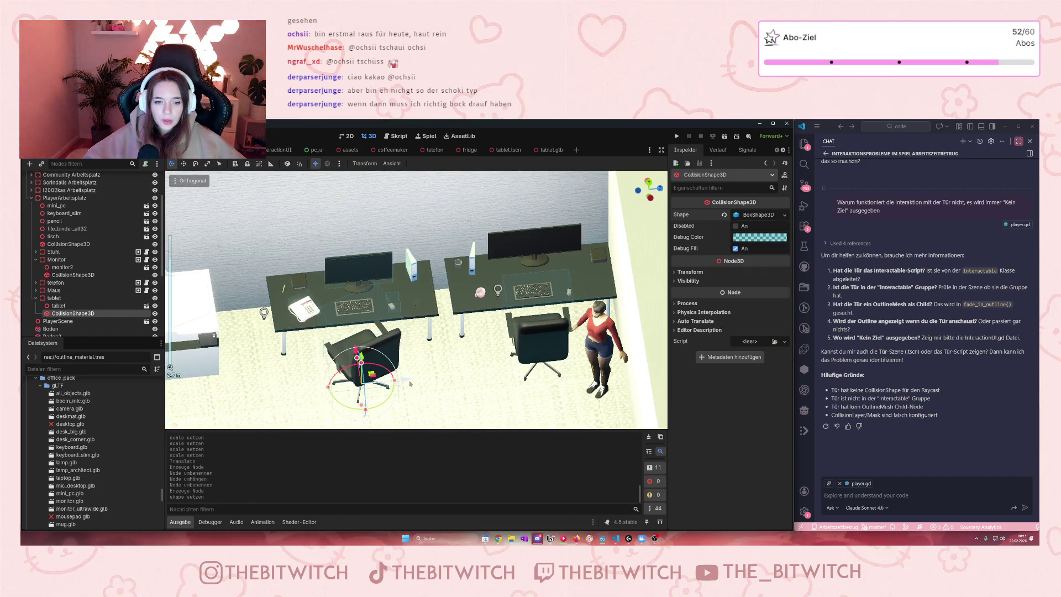
{"action": "mouse_move", "coordinate": [362, 358]}
{"action": "left_mouse_down"}
{"action": "mouse_move", "coordinate": [431, 356]}
{"action": "mouse_move", "coordinate": [418, 331]}
{"action": "left_mouse_up"}
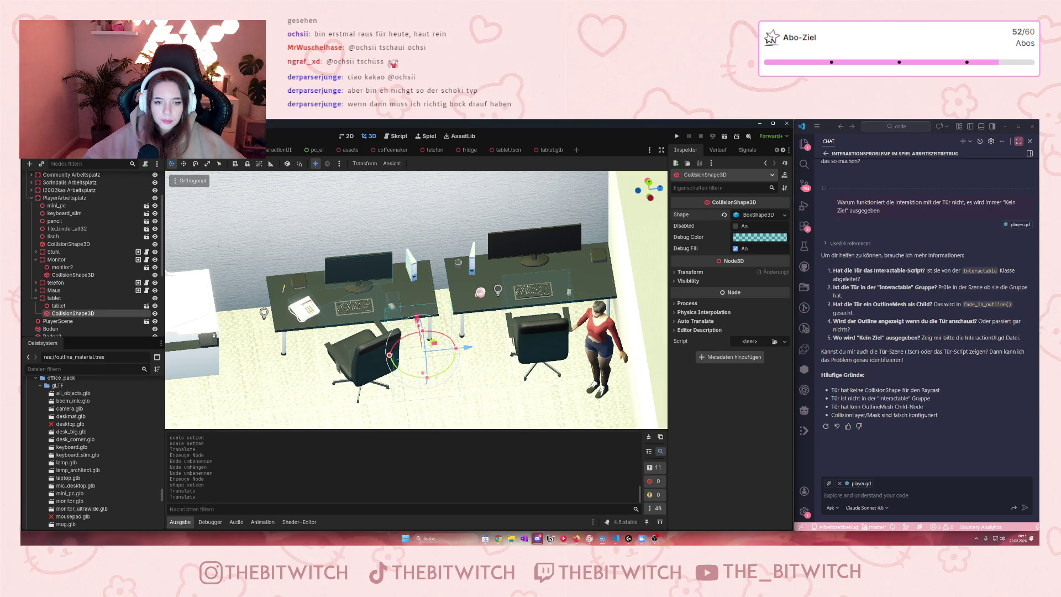
{"action": "key", "text": "f"}
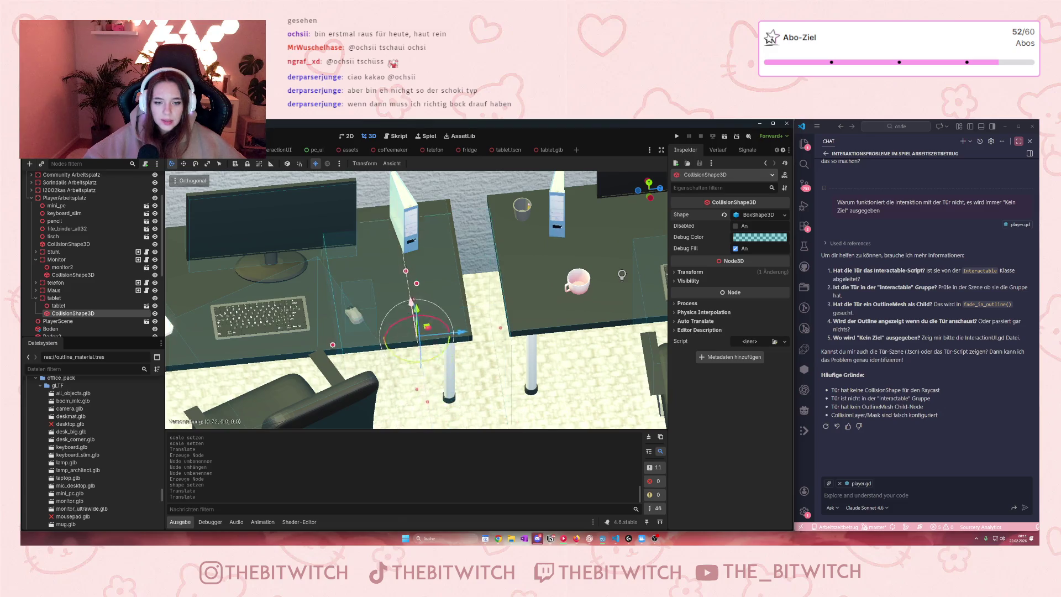
{"action": "left_click_drag", "start_coordinate": [411, 301], "coordinate": [411, 292]}
Resize and rotate the box to the tablet's outline, with depth about 0.26 and a thin height
{"action": "scroll", "coordinate": [411, 291], "scroll_direction": "up", "scroll_amount": 2}
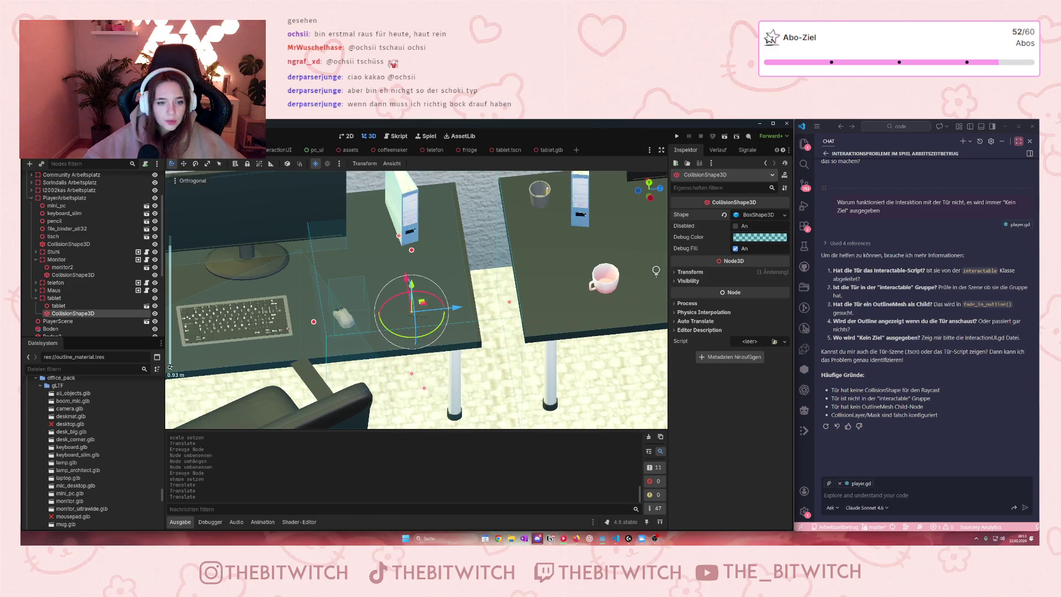
{"action": "mouse_move", "coordinate": [313, 321]}
{"action": "left_mouse_down"}
{"action": "mouse_move", "coordinate": [427, 311]}
{"action": "mouse_move", "coordinate": [431, 273]}
{"action": "left_mouse_up"}
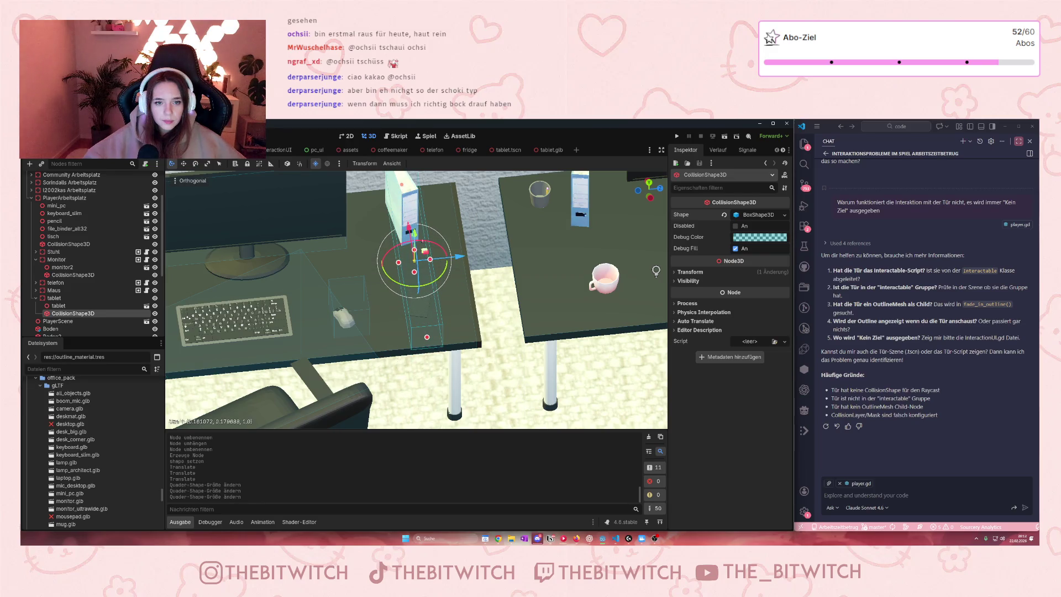
{"action": "mouse_move", "coordinate": [402, 183]}
{"action": "left_mouse_down"}
{"action": "mouse_move", "coordinate": [419, 297]}
{"action": "mouse_move", "coordinate": [418, 279]}
{"action": "left_mouse_up"}
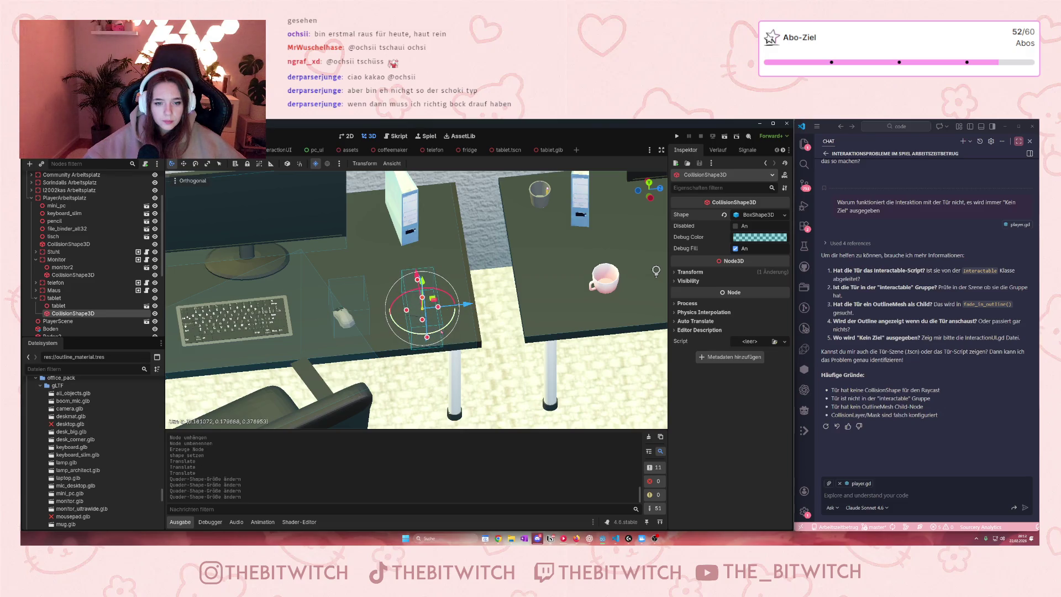
{"action": "left_click_drag", "start_coordinate": [426, 337], "coordinate": [432, 331]}
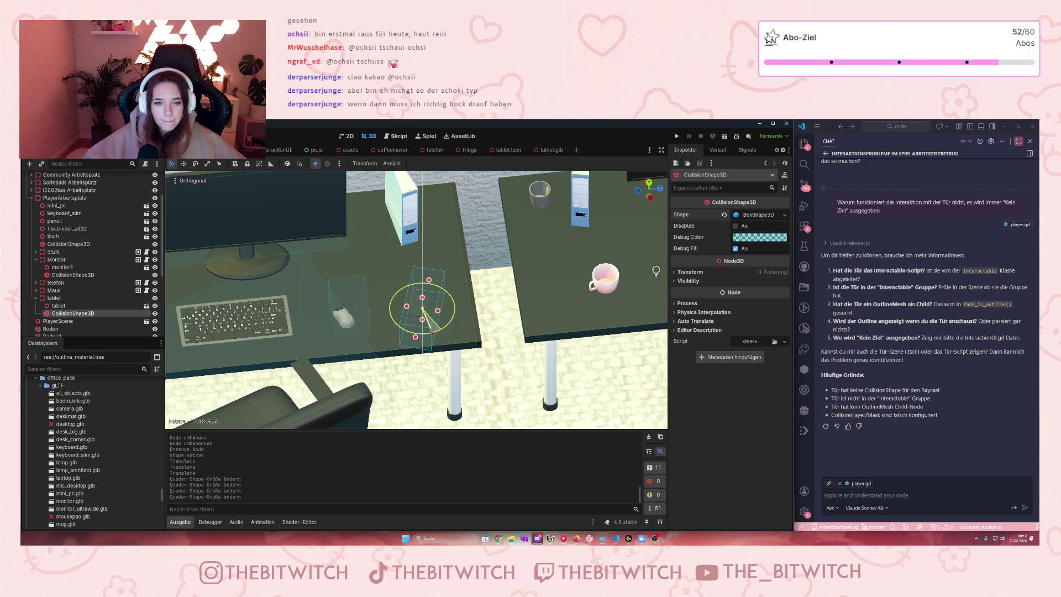
{"action": "scroll", "coordinate": [432, 332], "scroll_direction": "up", "scroll_amount": 10}
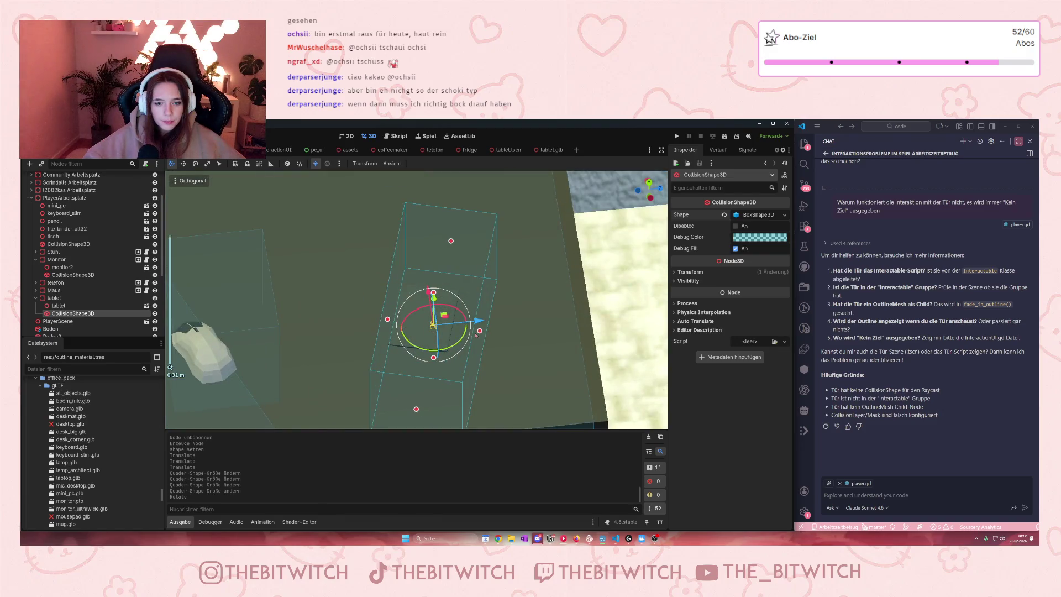
{"action": "left_click_drag", "start_coordinate": [479, 330], "coordinate": [447, 327]}
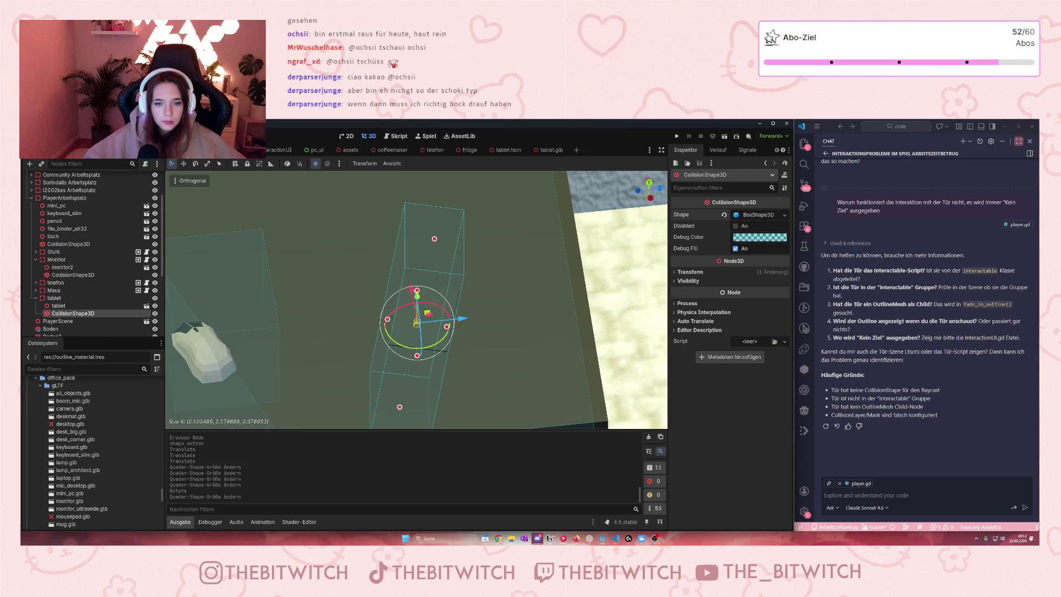
{"action": "mouse_move", "coordinate": [417, 290]}
{"action": "left_mouse_down"}
{"action": "mouse_move", "coordinate": [430, 381]}
{"action": "mouse_move", "coordinate": [410, 376]}
{"action": "mouse_move", "coordinate": [416, 339]}
{"action": "left_mouse_up"}
{"action": "scroll", "coordinate": [430, 381], "scroll_direction": "down", "scroll_amount": 2}
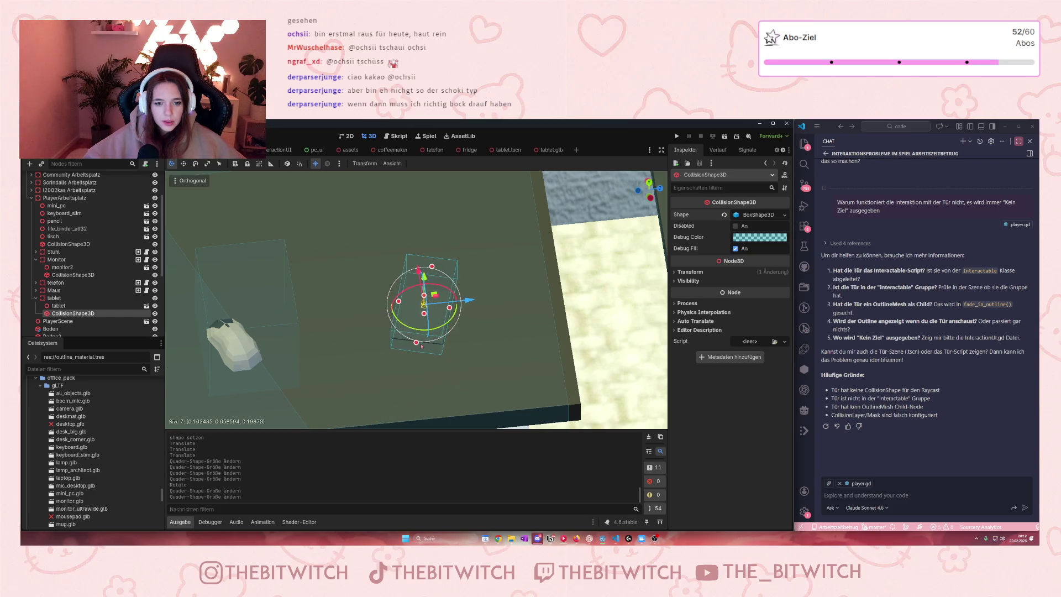
{"action": "mouse_move", "coordinate": [432, 267]}
{"action": "left_mouse_down"}
{"action": "mouse_move", "coordinate": [454, 313]}
{"action": "mouse_move", "coordinate": [388, 305]}
{"action": "mouse_move", "coordinate": [421, 293]}
{"action": "mouse_move", "coordinate": [421, 274]}
{"action": "left_mouse_up"}
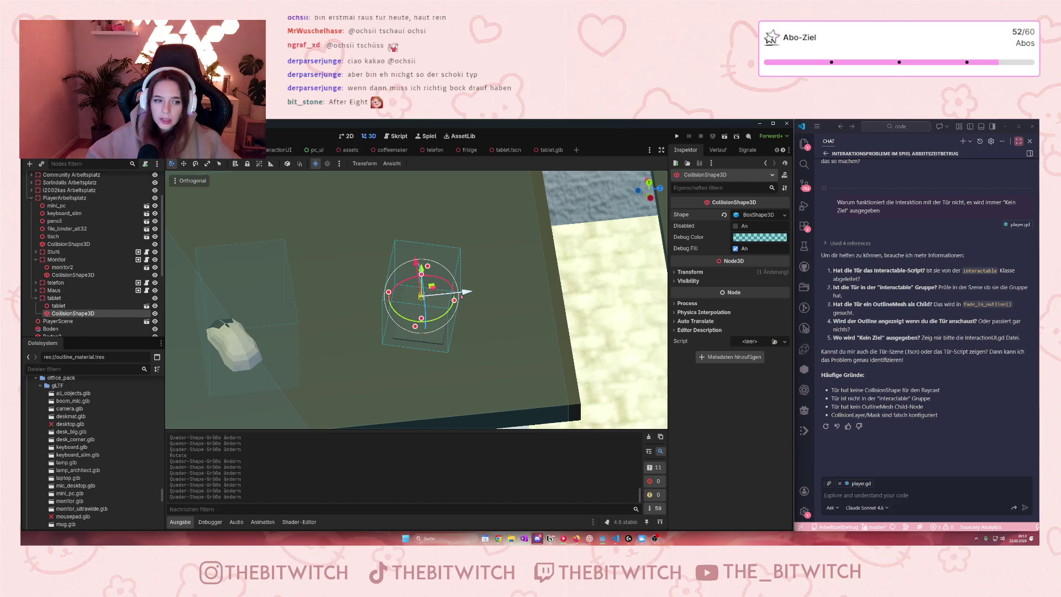
Select the tablet node in the Scene tree
{"action": "left_click", "coordinate": [88, 298]}
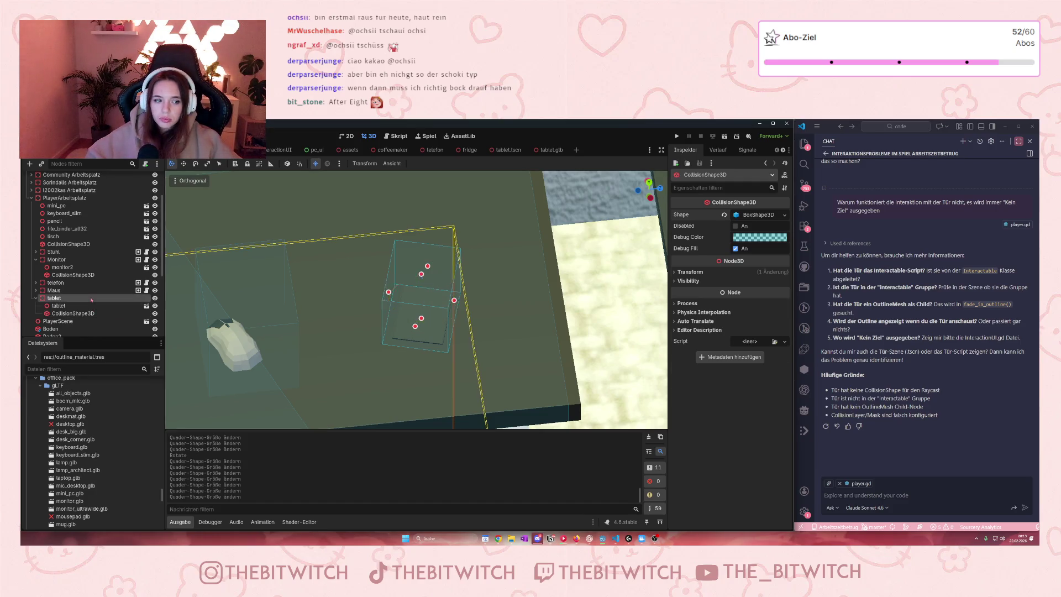
Add the tablet node to the interactable group
{"action": "left_click", "coordinate": [781, 150]}
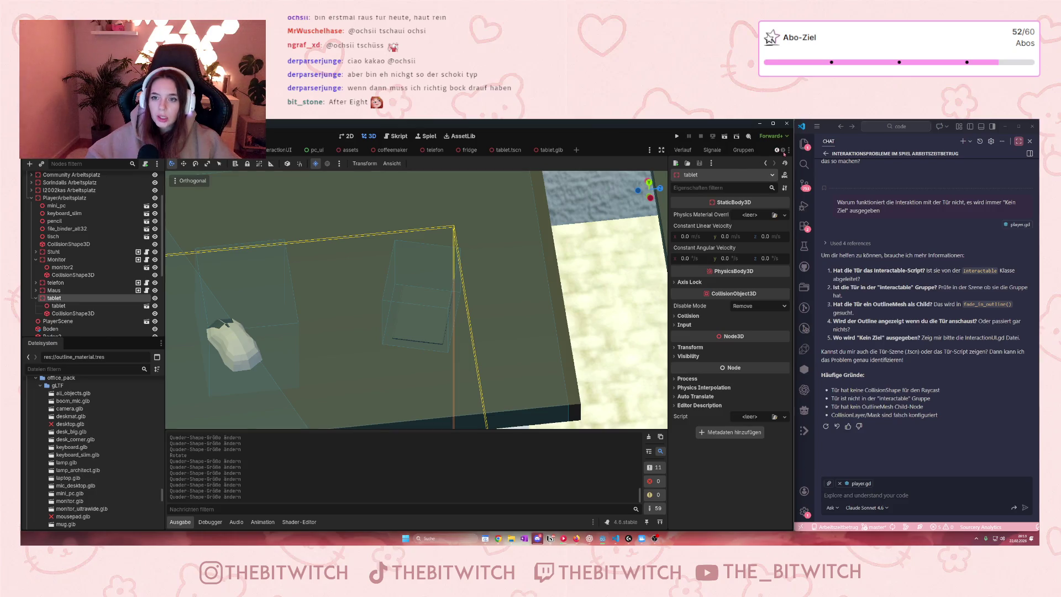
{"action": "left_click", "coordinate": [743, 149]}
{"action": "left_click", "coordinate": [684, 186]}
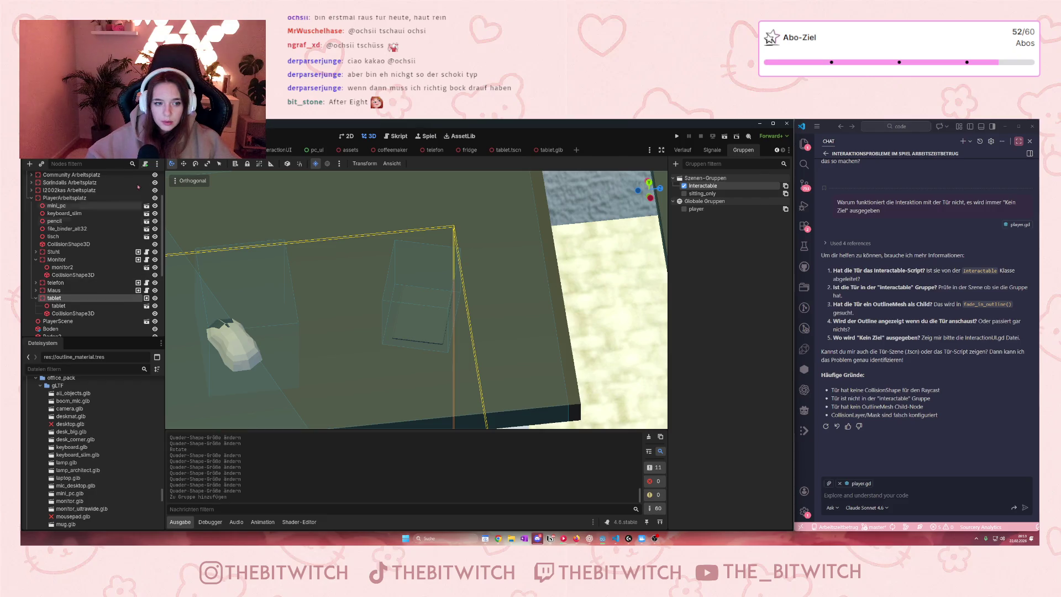
Create and attach a new script res://tablet.gd to the tablet
{"action": "left_click", "coordinate": [144, 165]}
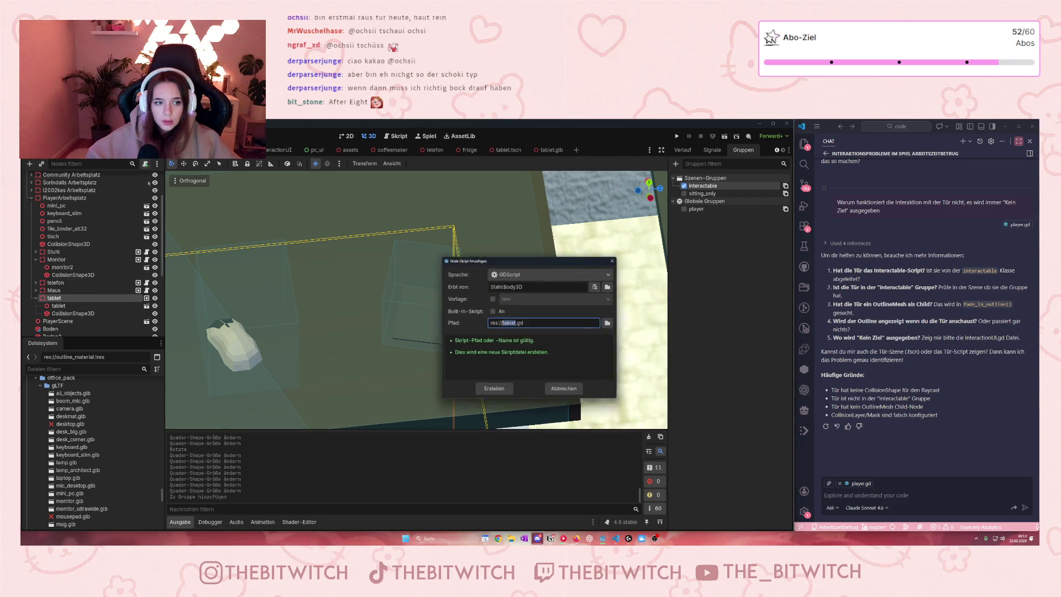
{"action": "left_click", "coordinate": [502, 394]}
{"action": "left_click", "coordinate": [187, 284]}
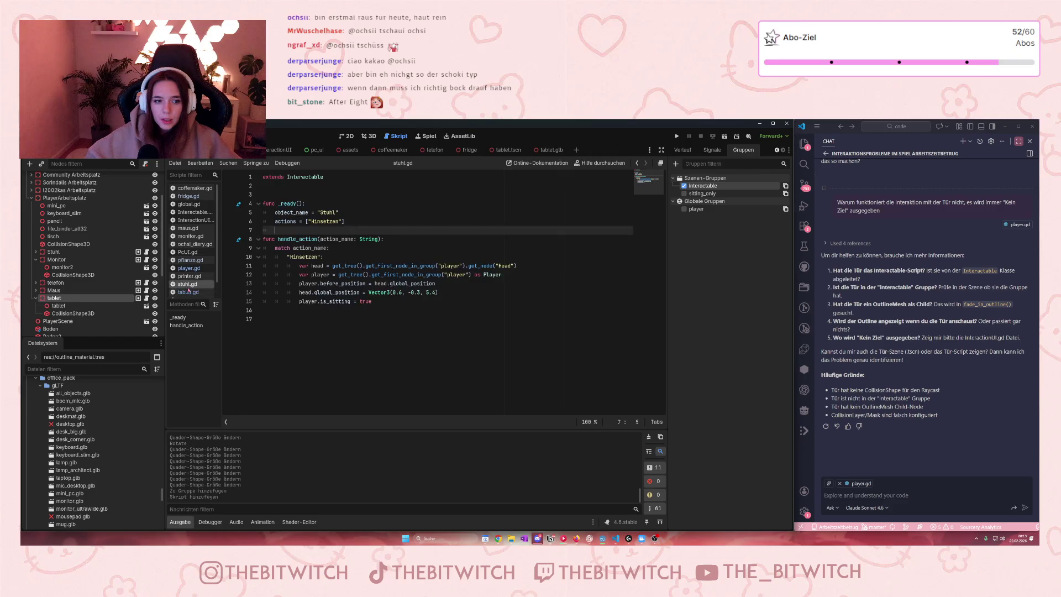
Select all of pflanze.gd's code for reuse, then switch to tablet.gd
{"action": "left_click", "coordinate": [343, 309]}
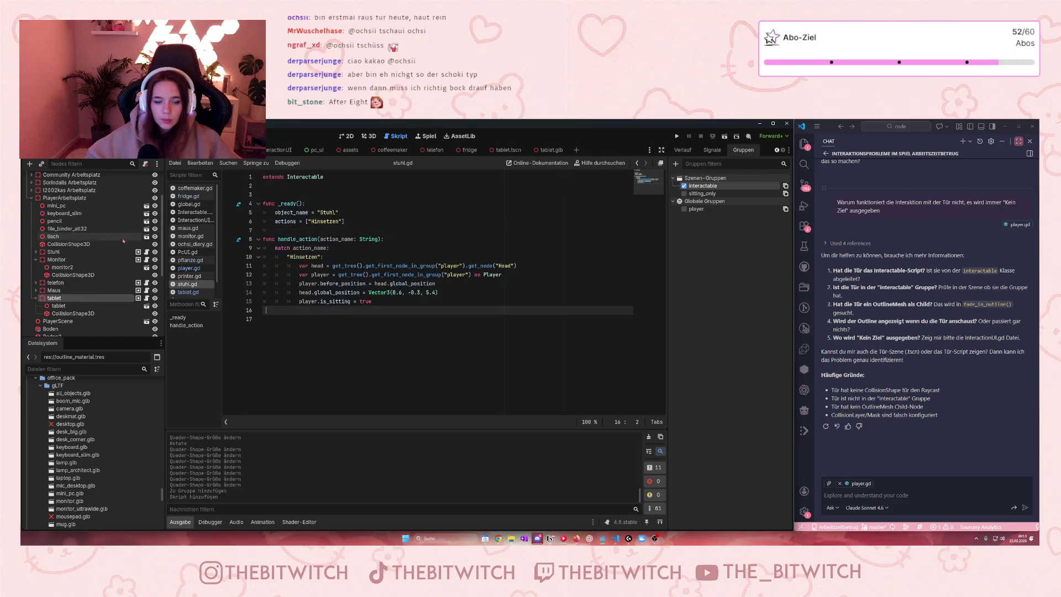
{"action": "left_click", "coordinate": [190, 259]}
{"action": "key", "text": "ctrl+a"}
{"action": "left_click", "coordinate": [397, 279]}
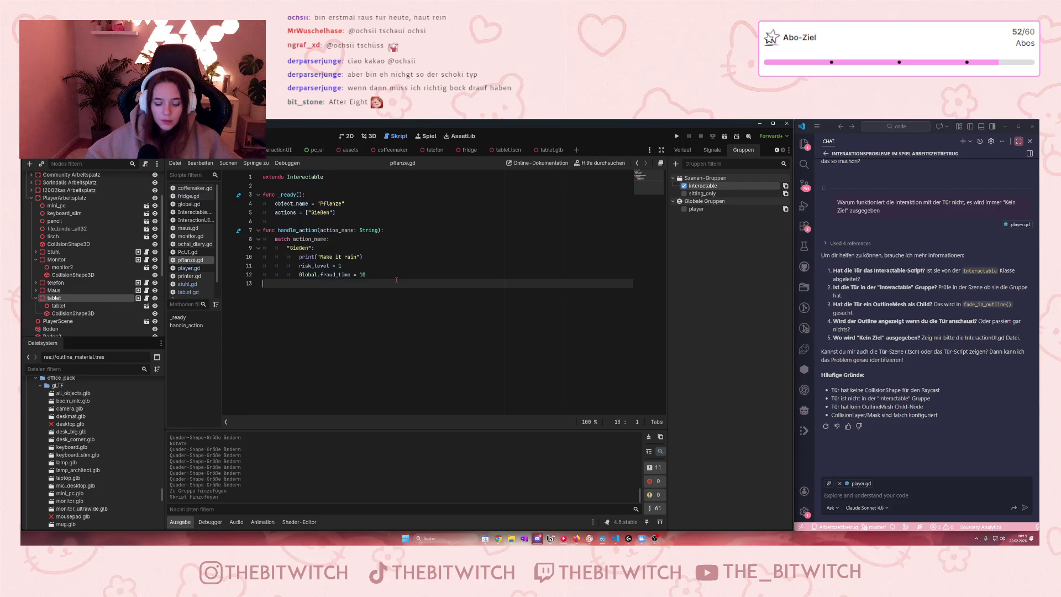
{"action": "key", "text": "ctrl+a"}
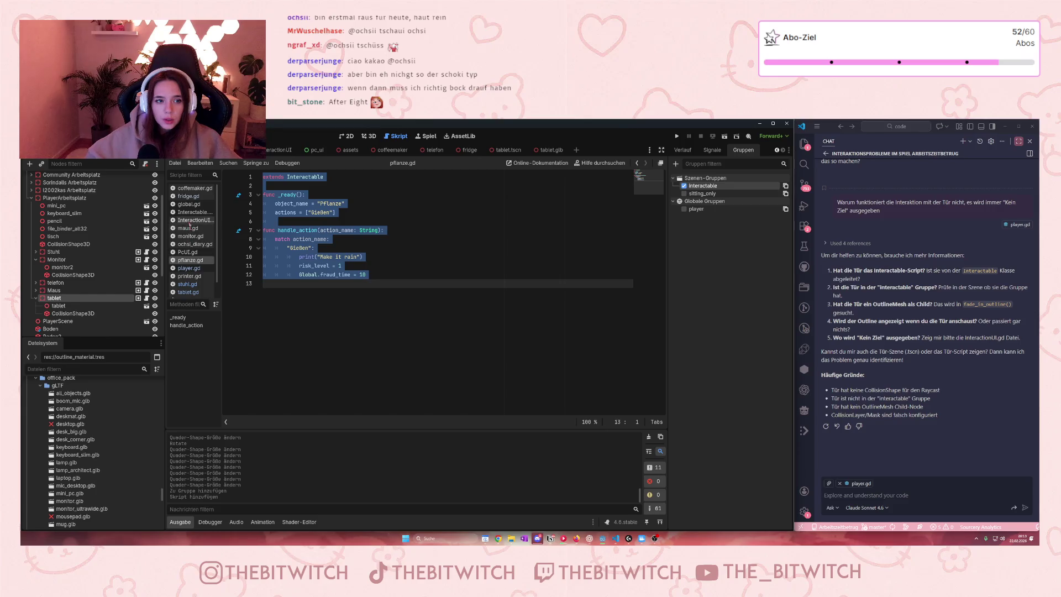
{"action": "scroll", "coordinate": [192, 254], "scroll_direction": "down", "scroll_amount": 1}
{"action": "left_click", "coordinate": [191, 276]}
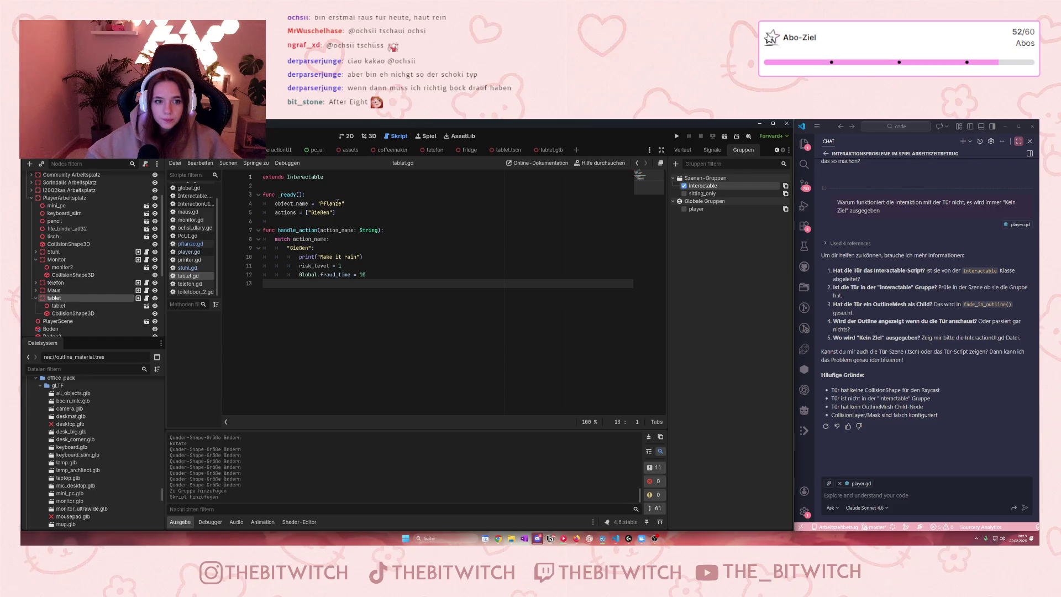
Change the object name on line 4 from "Pflanze" to "Handy"
{"action": "left_click_drag", "start_coordinate": [342, 203], "coordinate": [322, 203]}
{"action": "type", "text": "Ta"}
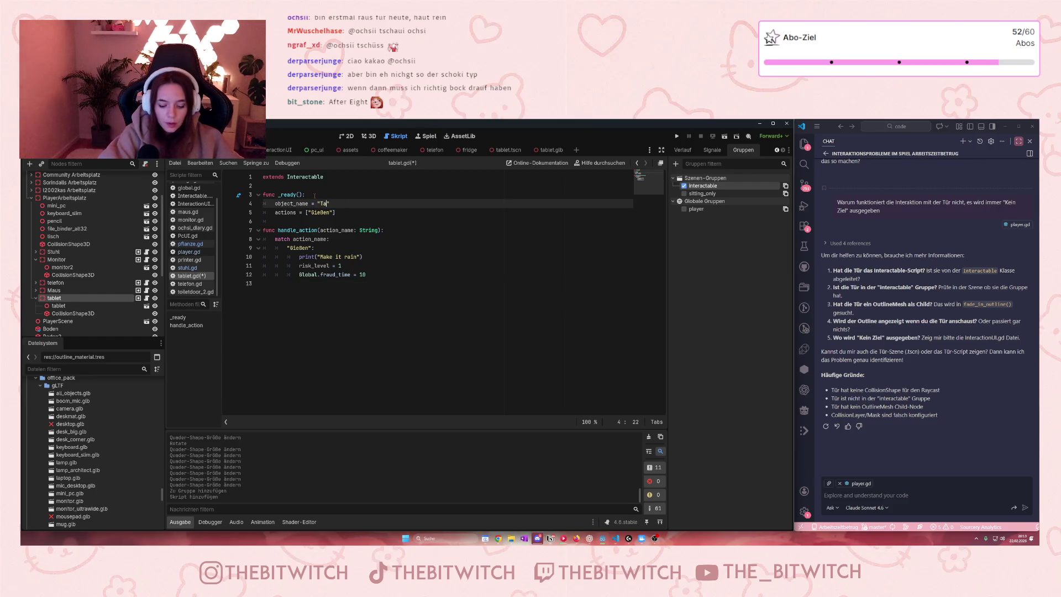
{"action": "key", "text": "BackSpace"}
{"action": "key", "text": "BackSpace"}
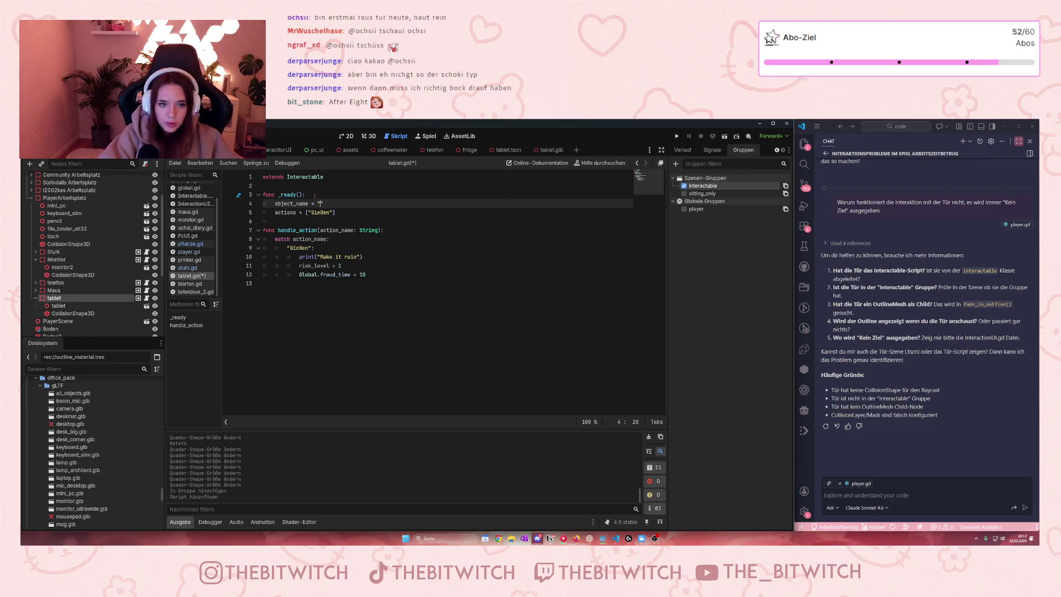
{"action": "type", "text": "Handy"}
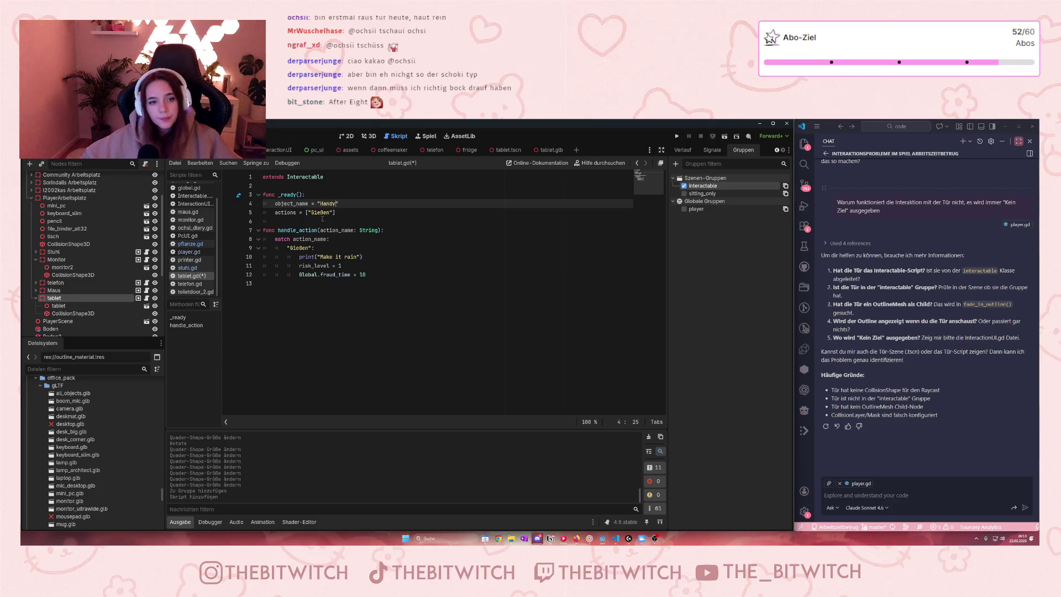
Check the Methoden Arbeitszeitbetrug table in the project notes, then select "Gießen" on line 5
{"action": "double_click", "coordinate": [328, 212]}
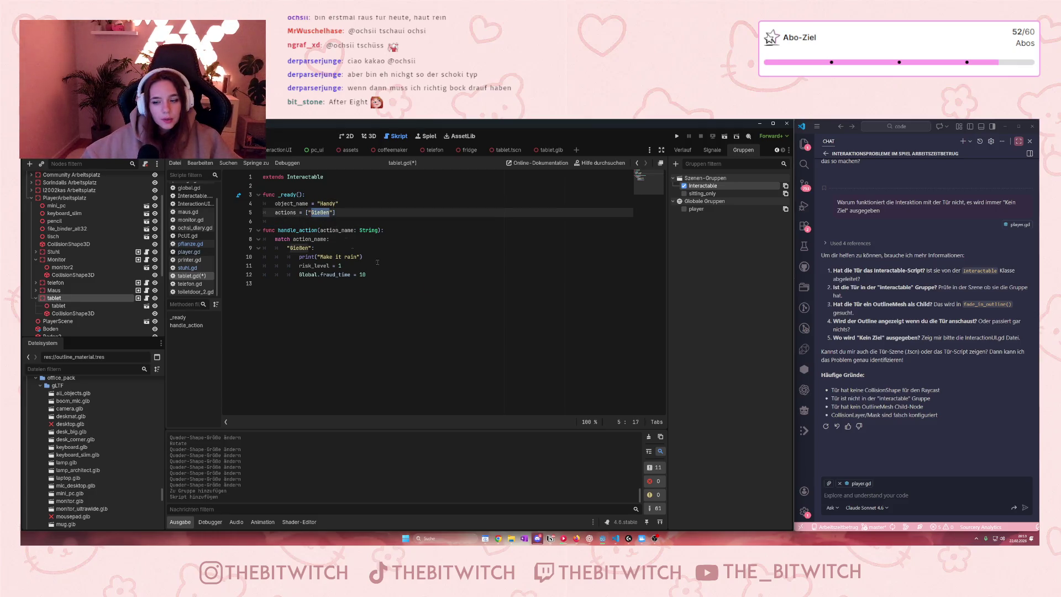
{"action": "left_click", "coordinate": [551, 539]}
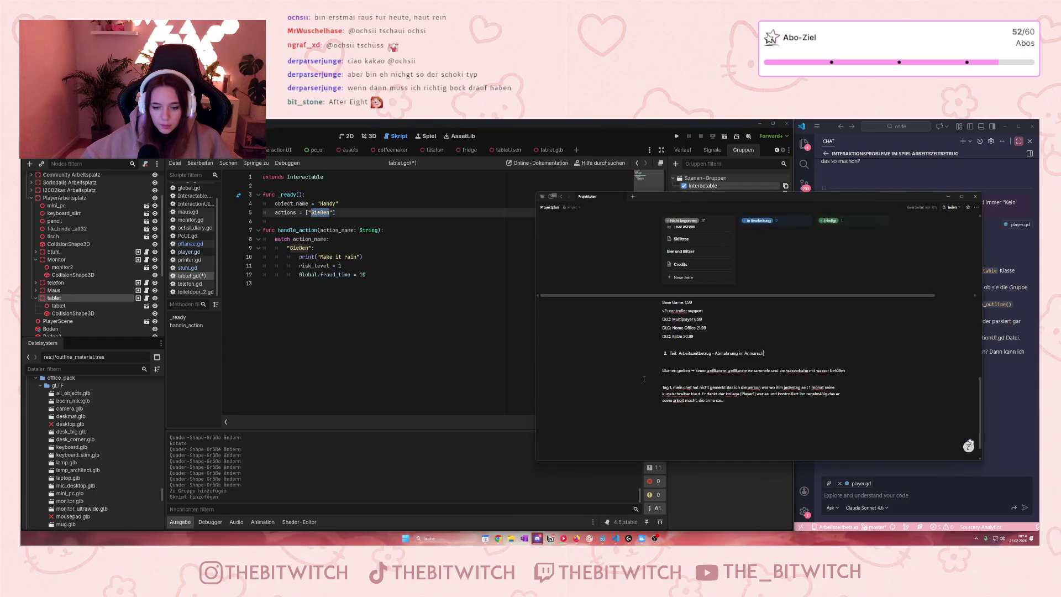
{"action": "scroll", "coordinate": [644, 378], "scroll_direction": "up", "scroll_amount": 10}
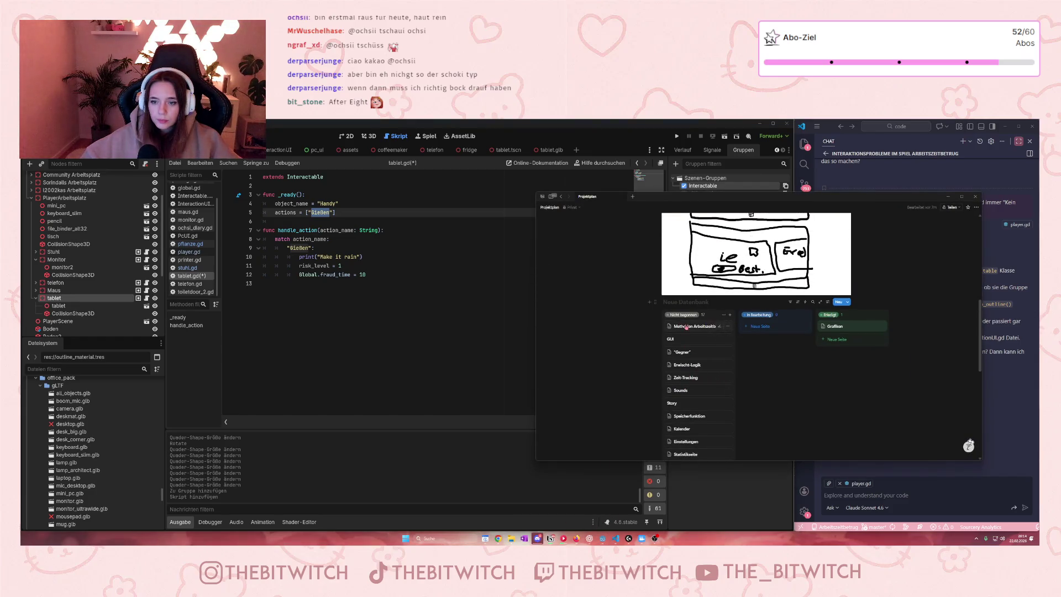
{"action": "left_click", "coordinate": [686, 327]}
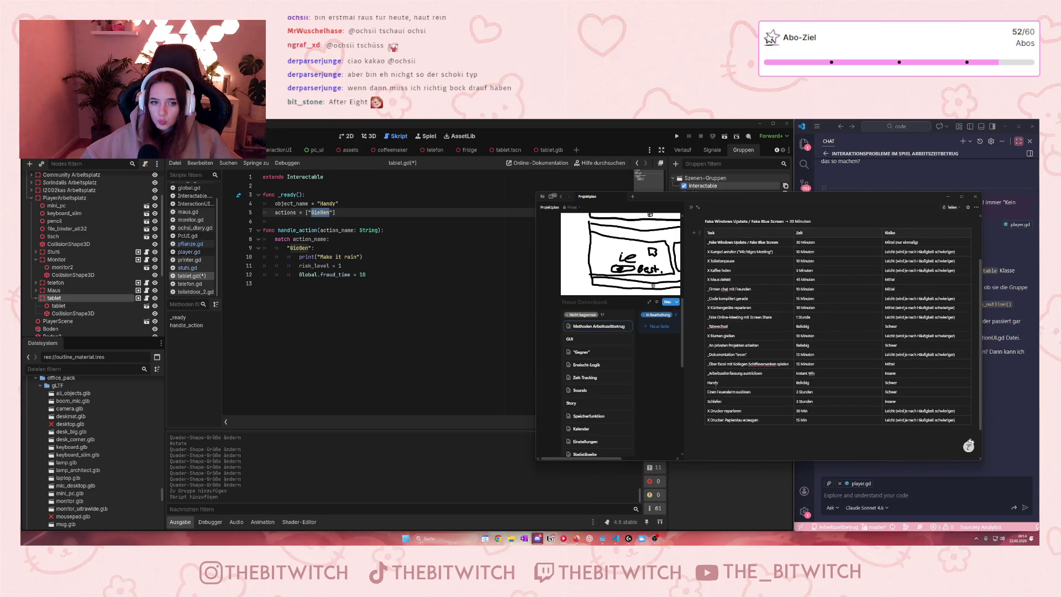
{"action": "left_click", "coordinate": [324, 203]}
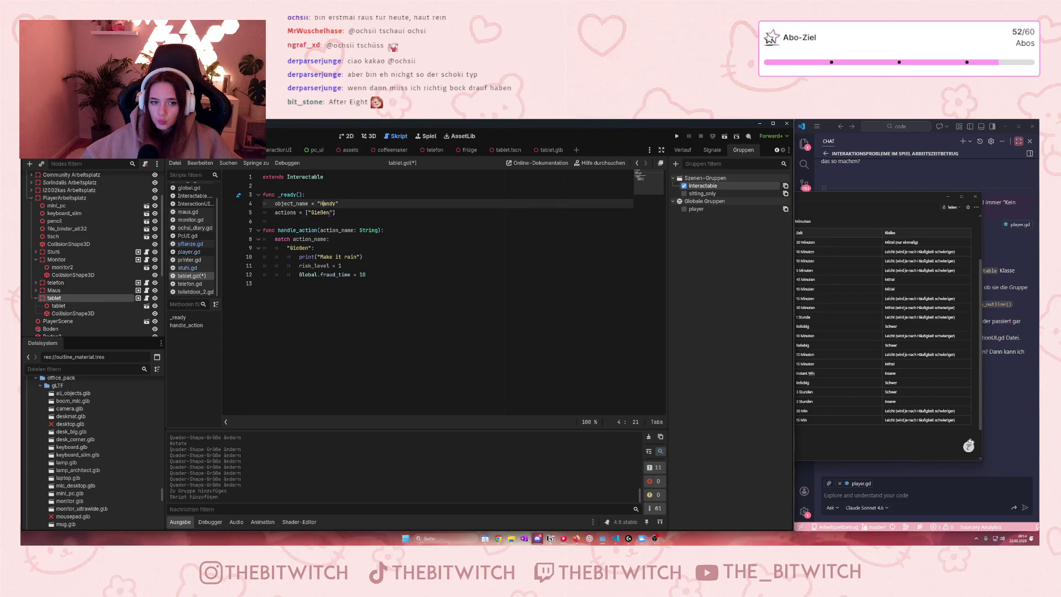
{"action": "double_click", "coordinate": [311, 212]}
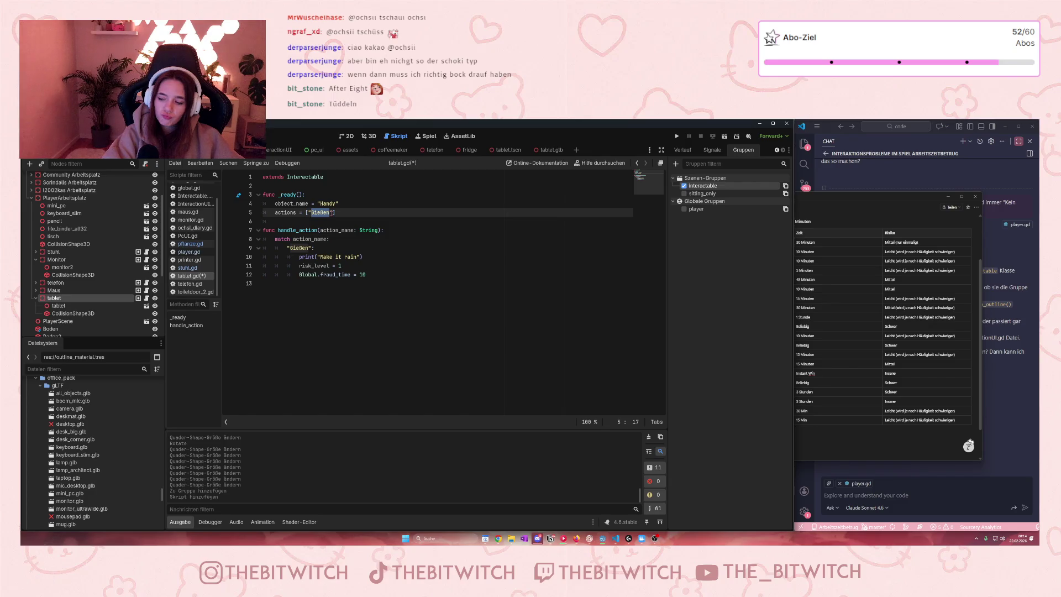
Rename the action "Gießen" to "Daddeln" in both places and print "Piu piu" instead
{"action": "type", "text": "Daddeln"}
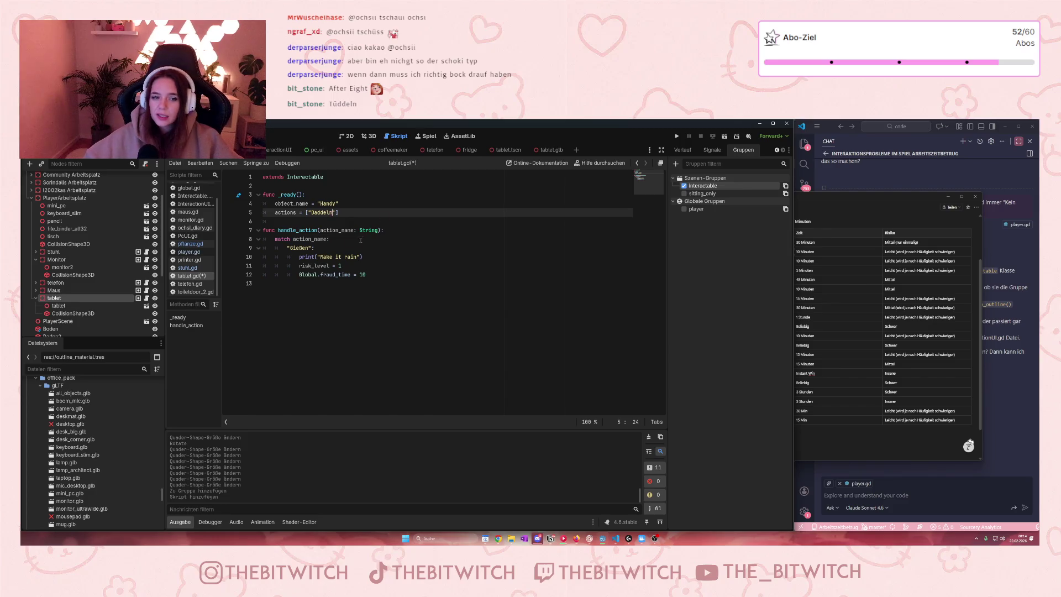
{"action": "double_click", "coordinate": [298, 248]}
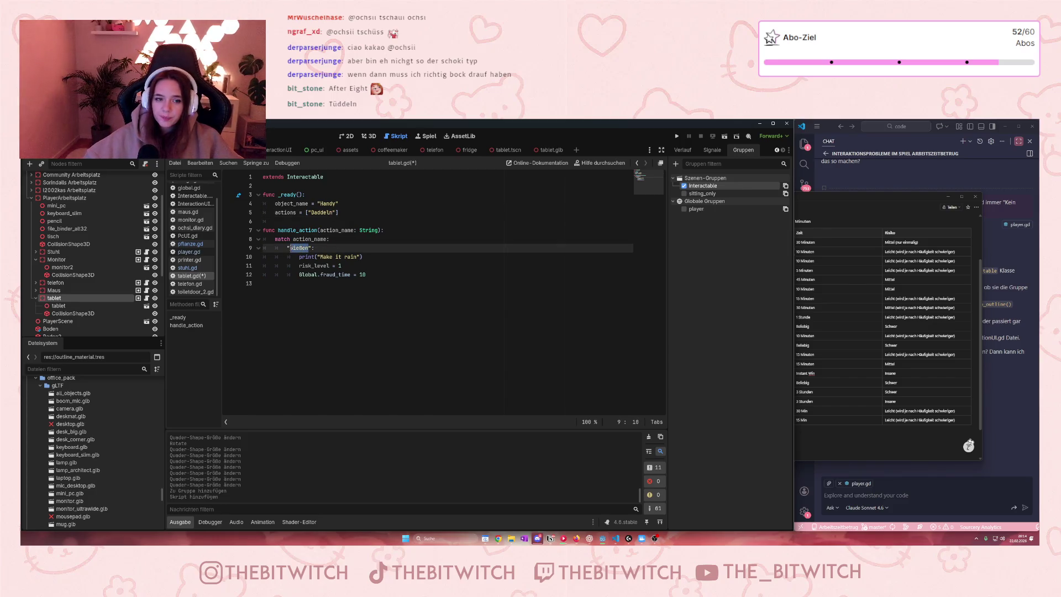
{"action": "type", "text": "Daddeln"}
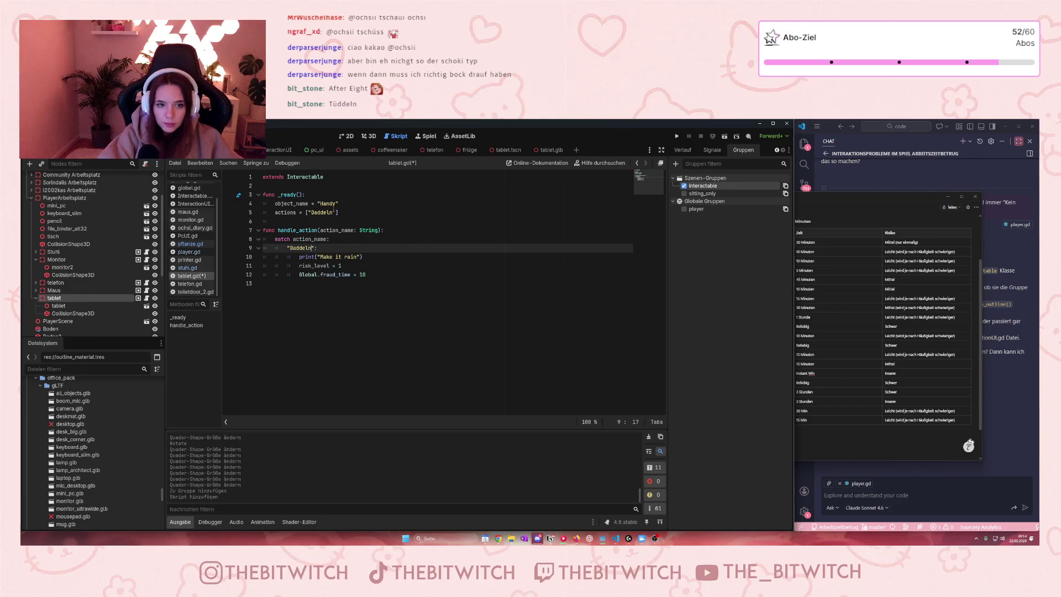
{"action": "left_click_drag", "start_coordinate": [357, 256], "coordinate": [320, 257]}
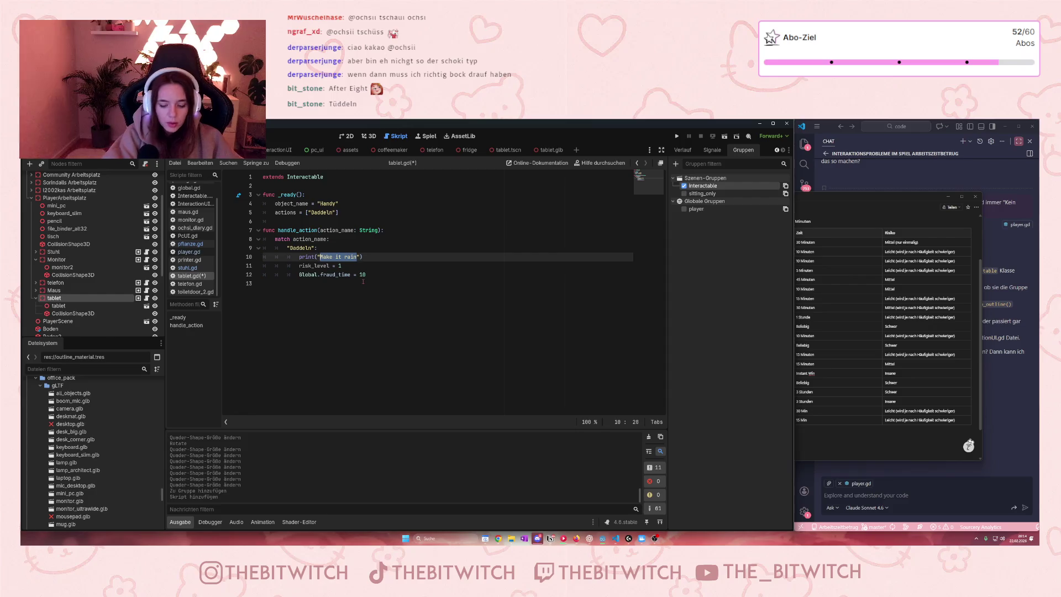
{"action": "type", "text": "Piu piu"}
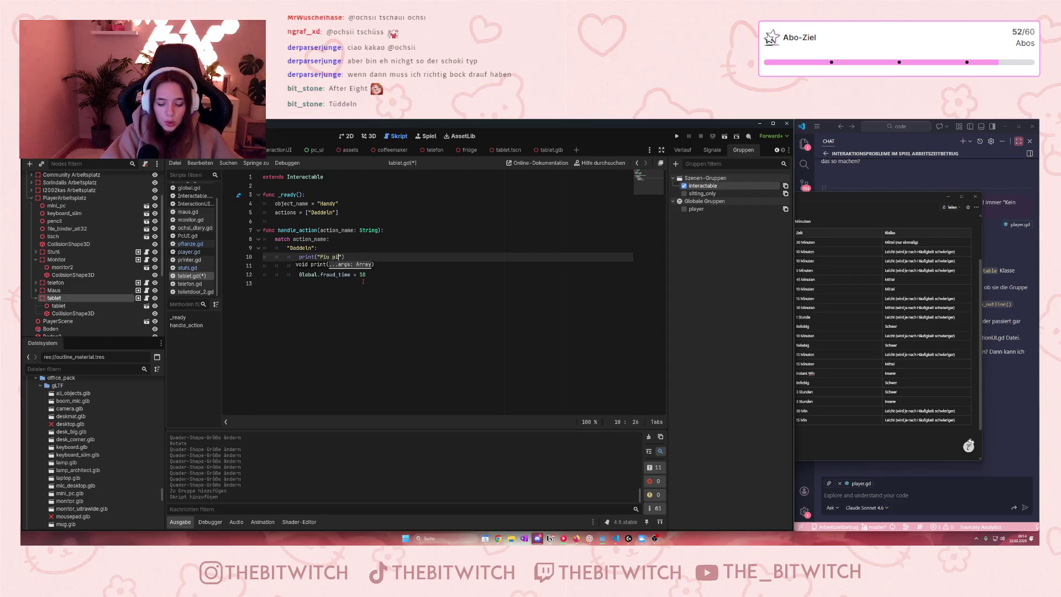
Set risk_level to 5 and Global.fraud_time to 1, then save
{"action": "left_click", "coordinate": [352, 282]}
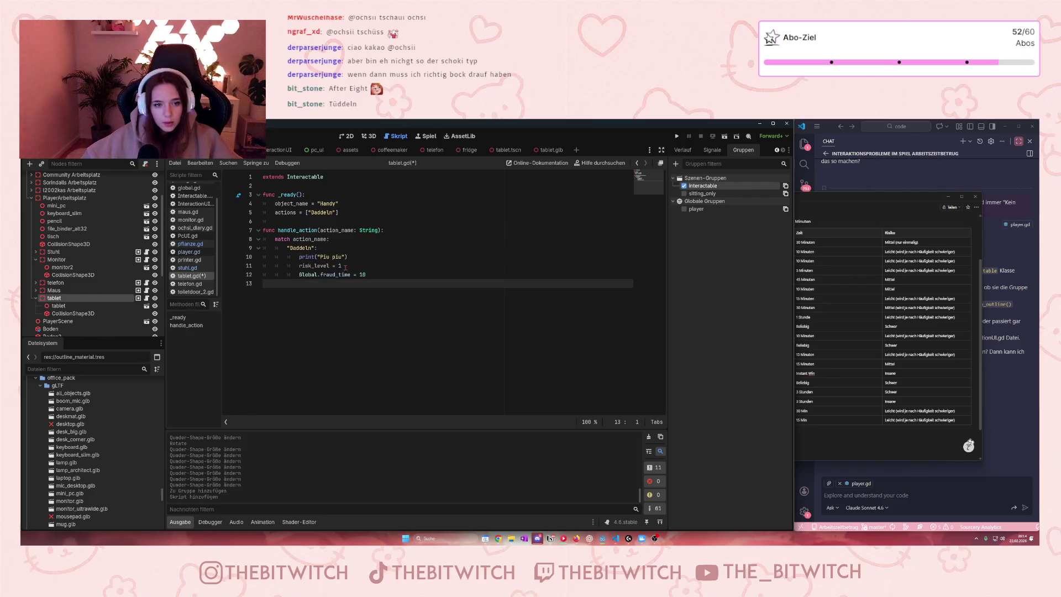
{"action": "left_click", "coordinate": [341, 266]}
{"action": "type", "text": "5"}
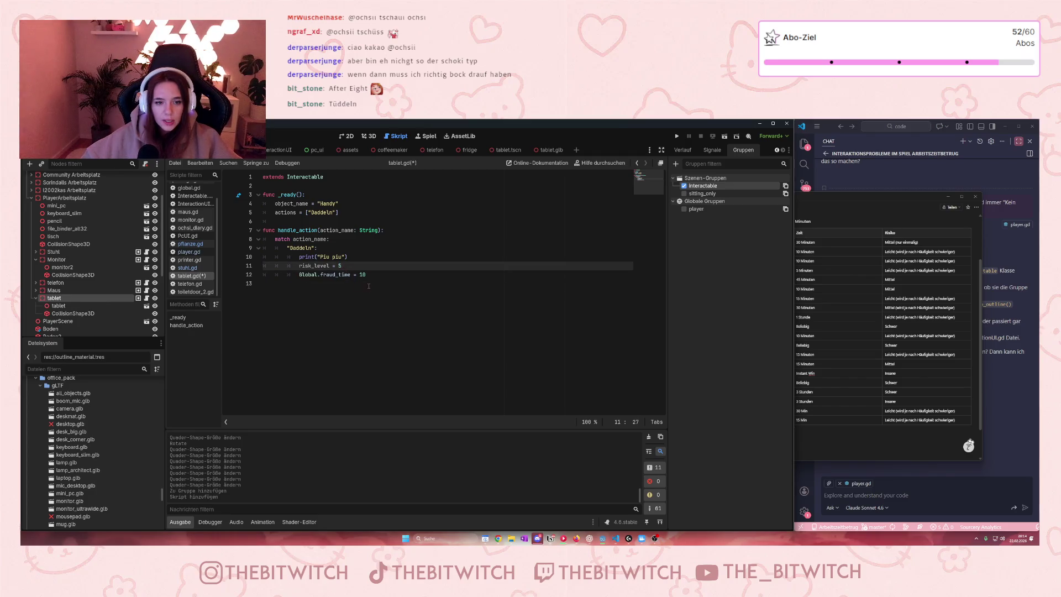
{"action": "double_click", "coordinate": [361, 275]}
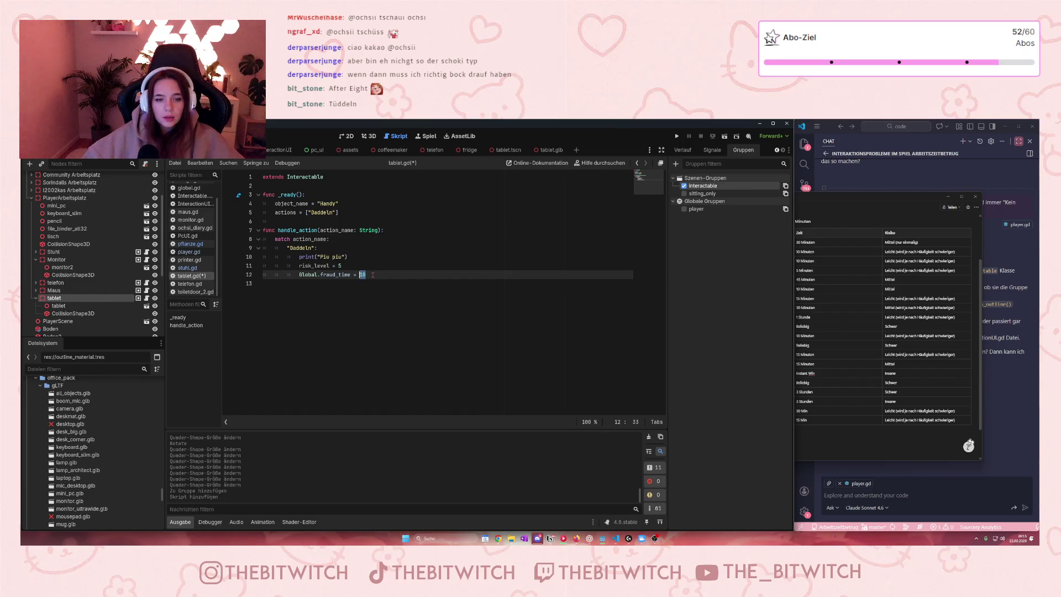
{"action": "key", "text": "End"}
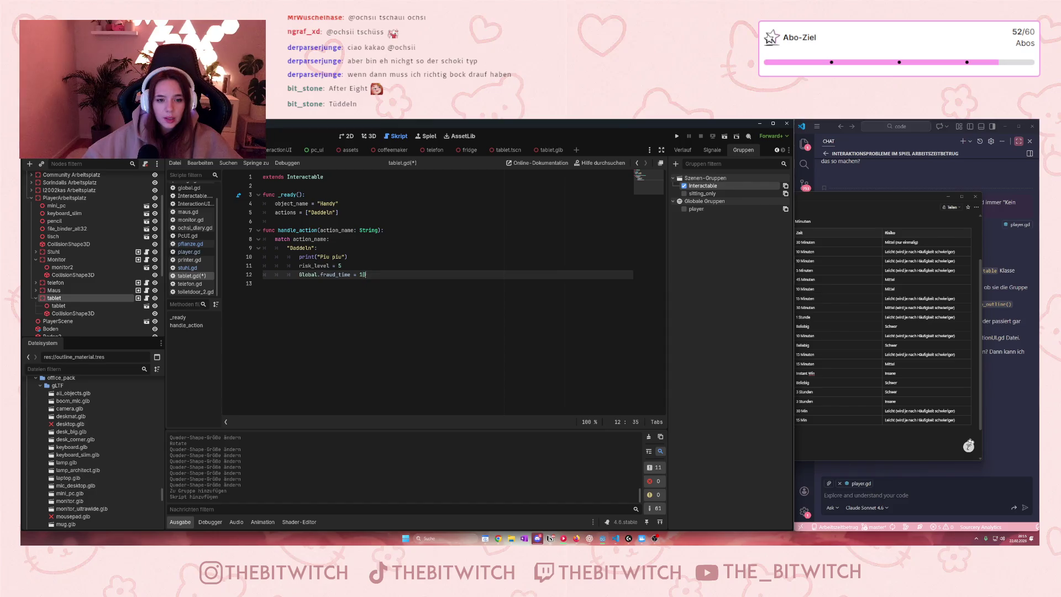
{"action": "key", "text": "Delete"}
{"action": "left_click", "coordinate": [368, 294]}
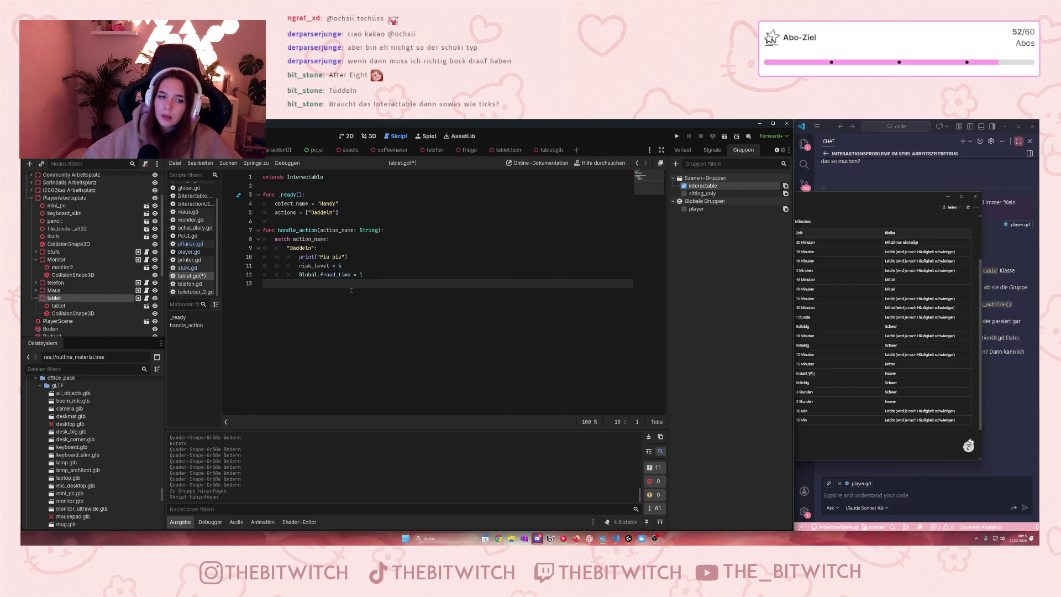
{"action": "key", "text": "ctrl+s"}
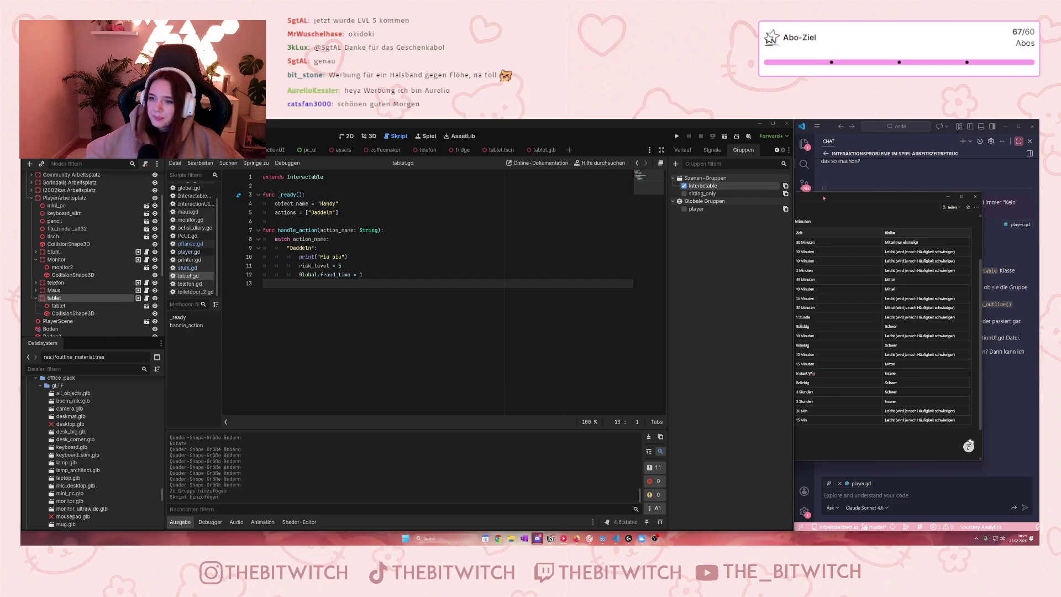
Bring the Notion Projektplan window in front of Godot
{"action": "left_click", "coordinate": [816, 200]}
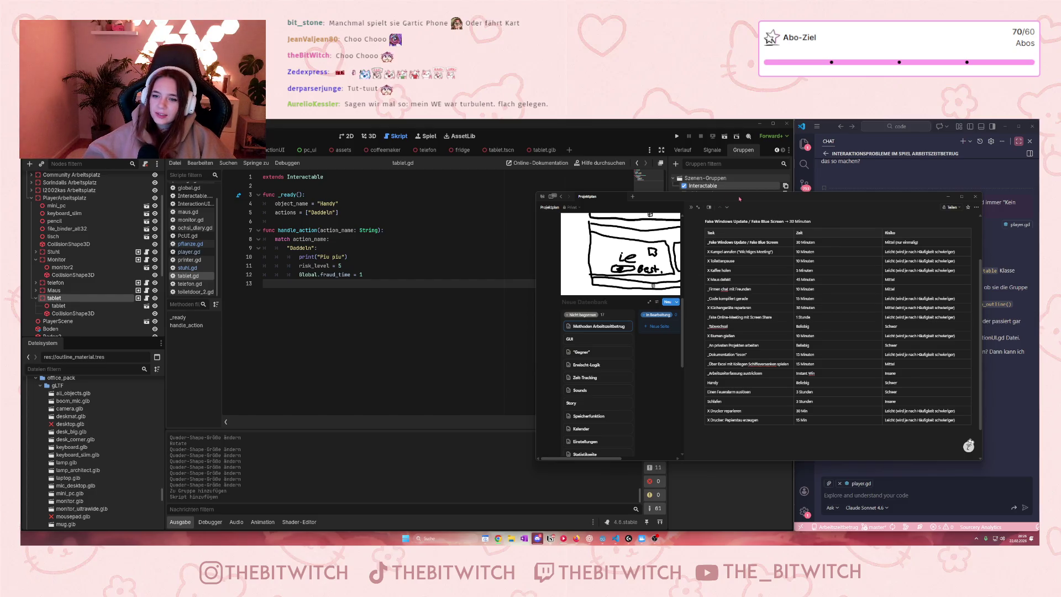
Shift the Projektplan window to reveal the AI chat reply, then return to Godot
{"action": "mouse_move", "coordinate": [740, 199]}
{"action": "left_mouse_down"}
{"action": "mouse_move", "coordinate": [582, 245]}
{"action": "mouse_move", "coordinate": [739, 238]}
{"action": "left_mouse_up"}
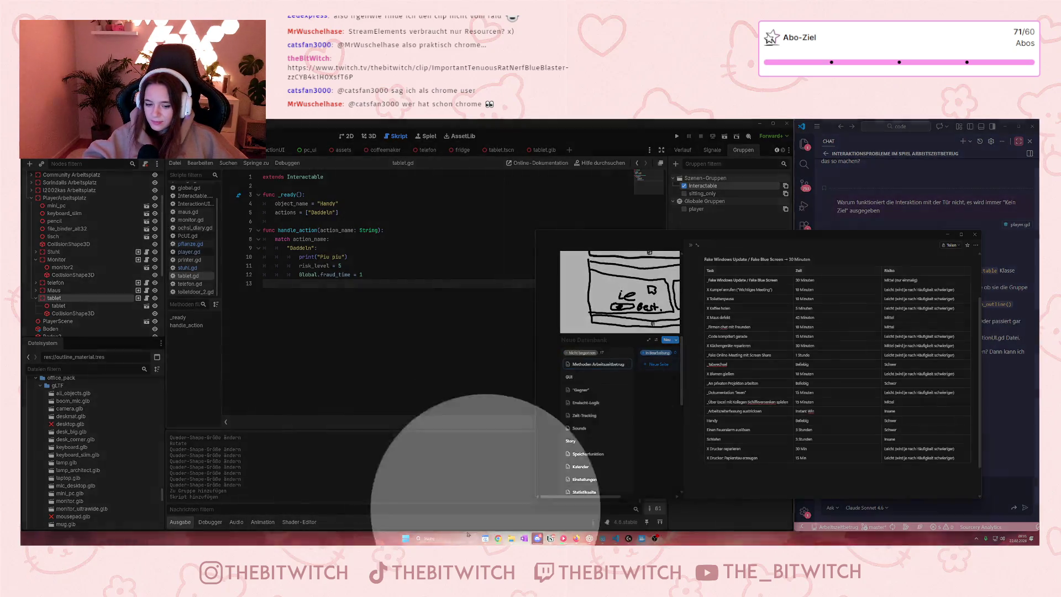
{"action": "mouse_move", "coordinate": [506, 541]}
{"action": "left_click", "coordinate": [497, 385]}
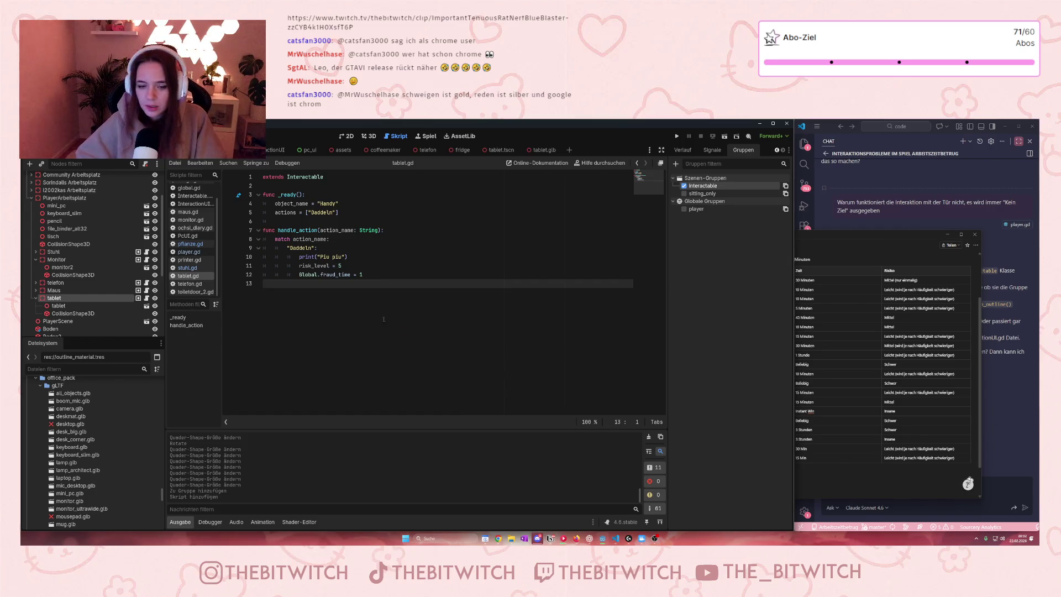
{"action": "left_click", "coordinate": [853, 232]}
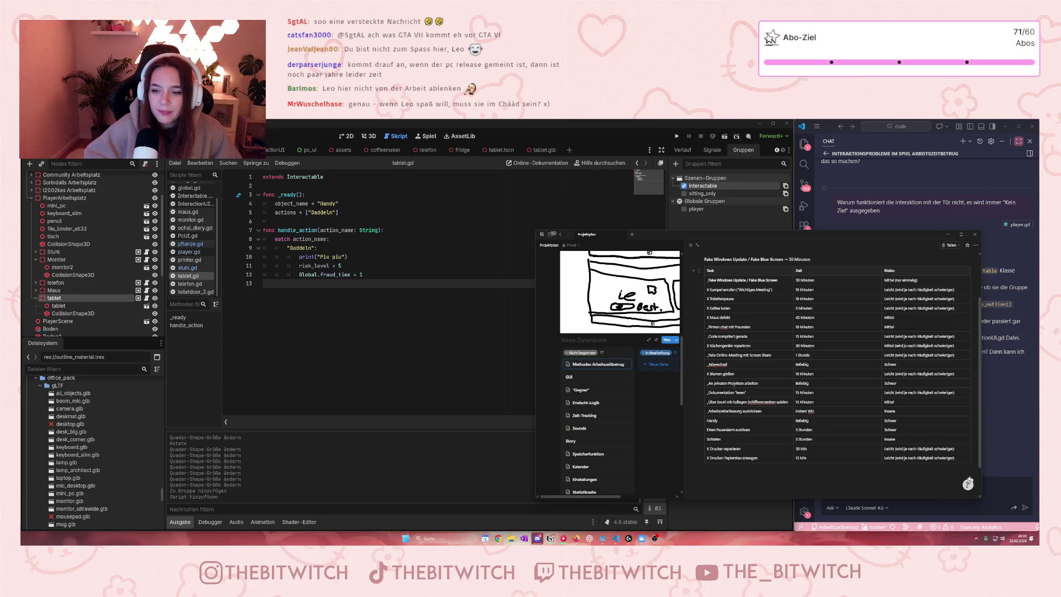
{"action": "left_click", "coordinate": [947, 234]}
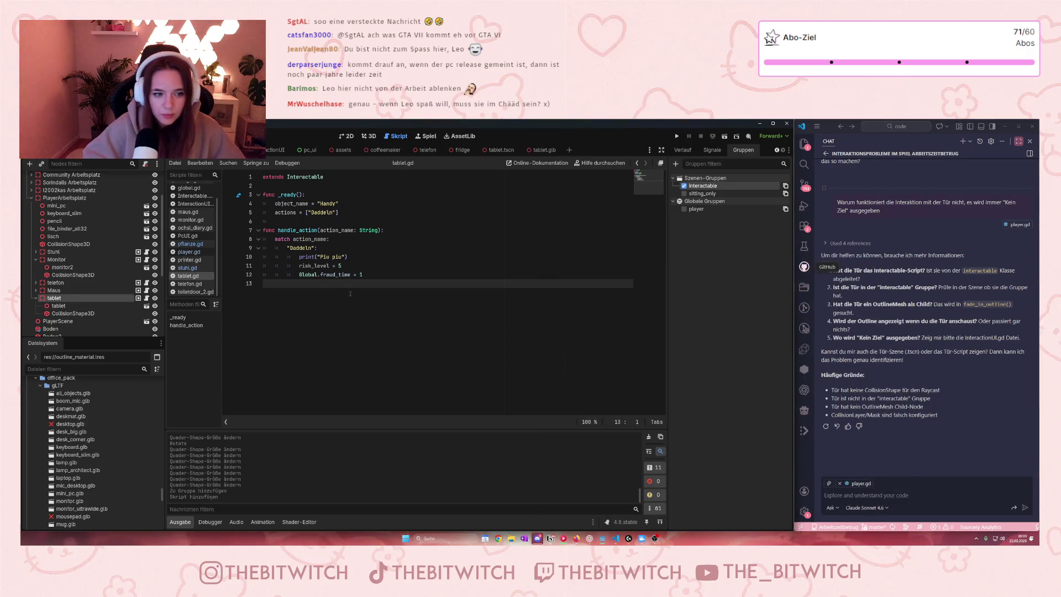
Save and play the game, walk to the desk and test the tablet's Daddeln interaction
{"action": "key", "text": "ctrl+s"}
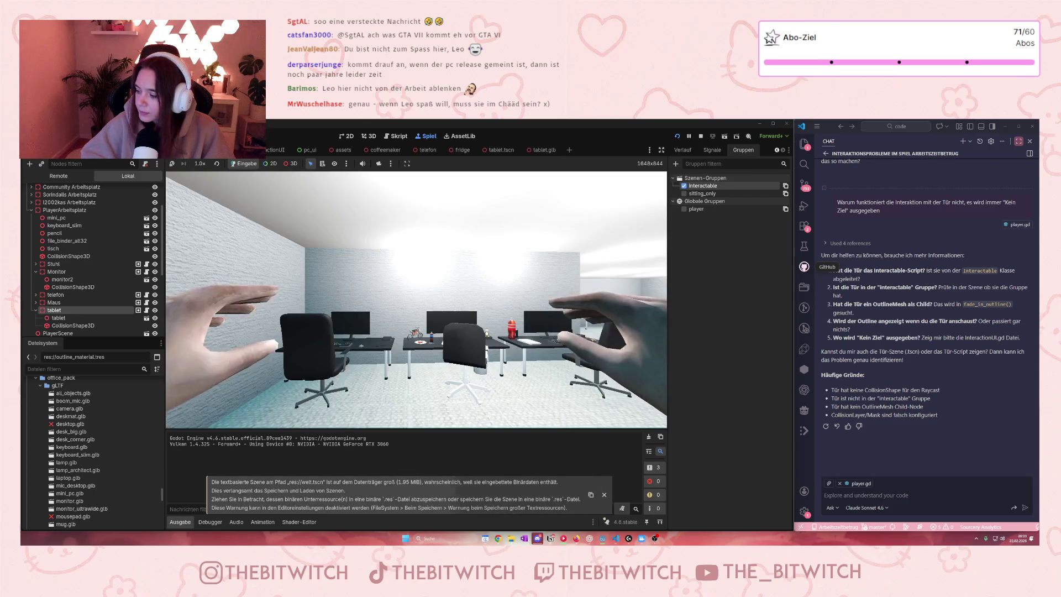
{"action": "mouse_move", "coordinate": [416, 300]}
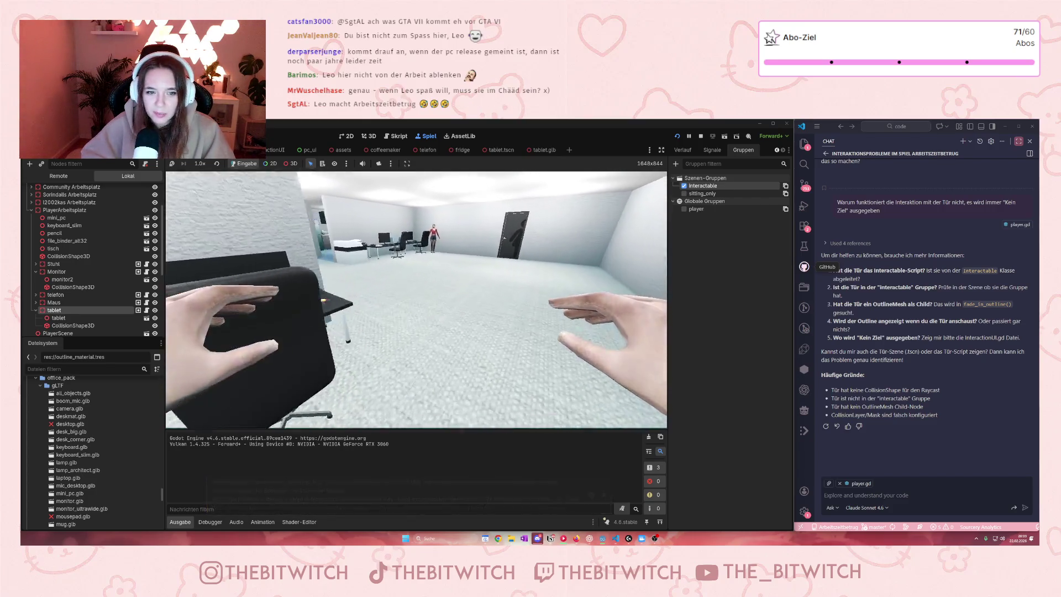
{"action": "key", "text": "w"}
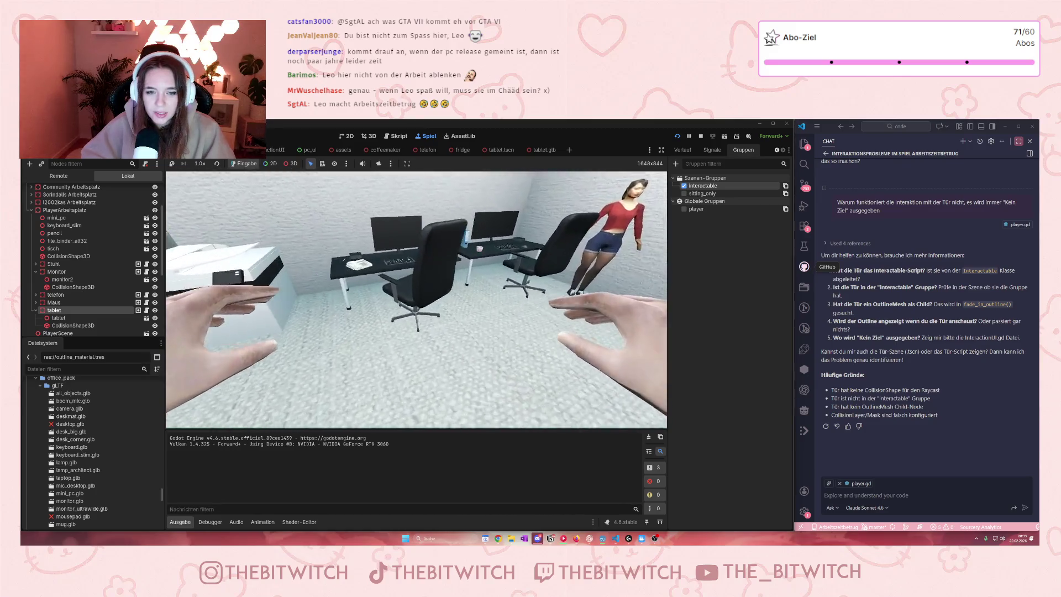
{"action": "key", "text": "w"}
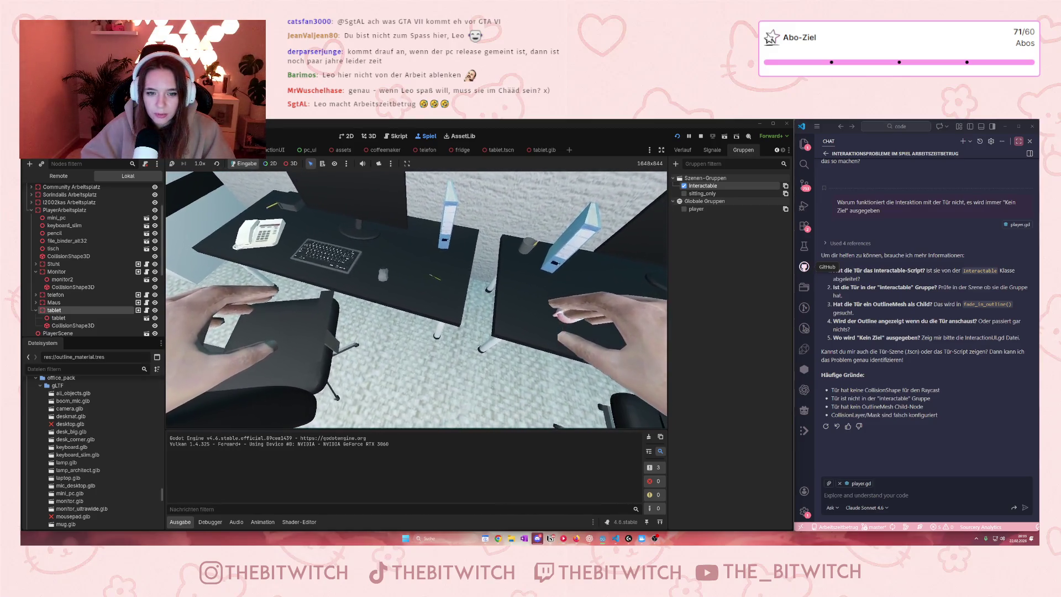
{"action": "key", "text": "e"}
{"action": "key", "text": "Escape"}
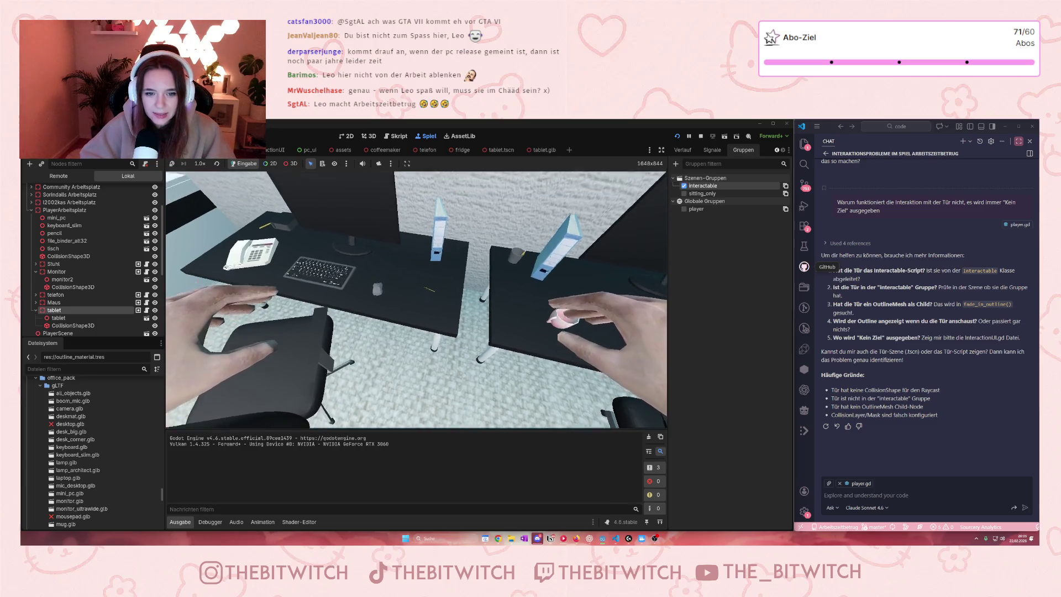
{"action": "key", "text": "s"}
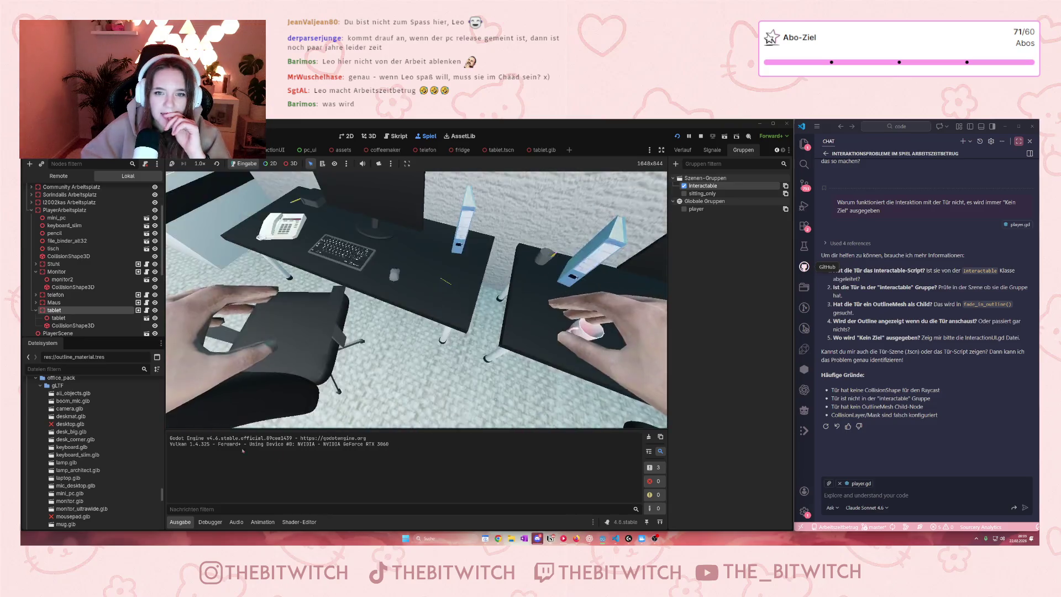
Stop the game and view the tablet.glb mesh in the 3D workspace
{"action": "left_click", "coordinate": [539, 151]}
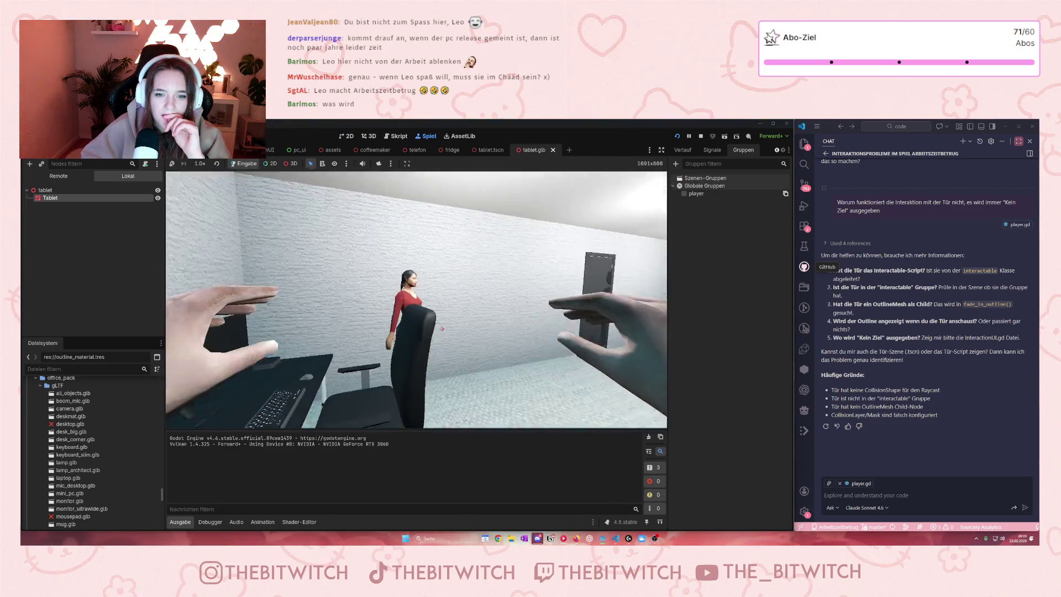
{"action": "left_click", "coordinate": [702, 137]}
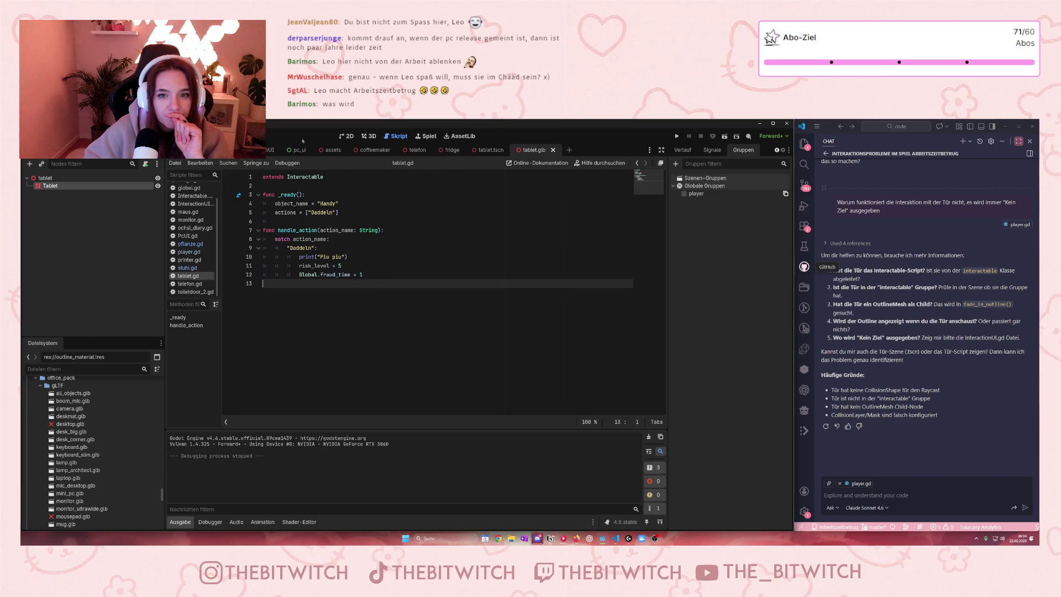
{"action": "left_click", "coordinate": [369, 136]}
Zoom onto the tablet in 3D and show its MeshInstance3D properties, including transform scale, in the Inspector
{"action": "scroll", "coordinate": [422, 340], "scroll_direction": "up", "scroll_amount": 3}
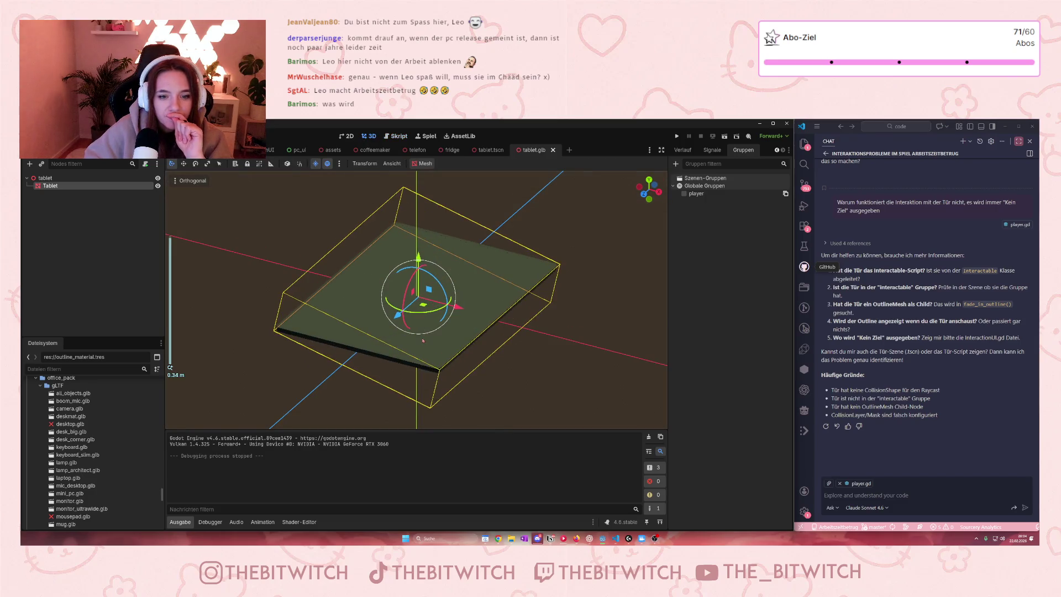
{"action": "scroll", "coordinate": [423, 340], "scroll_direction": "up", "scroll_amount": 2}
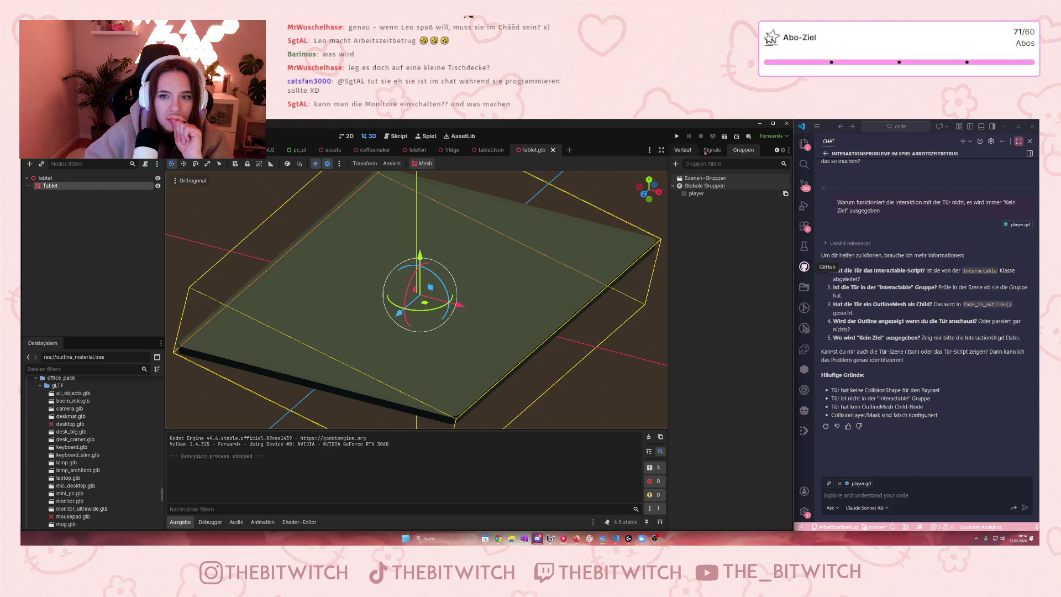
{"action": "left_click", "coordinate": [777, 154]}
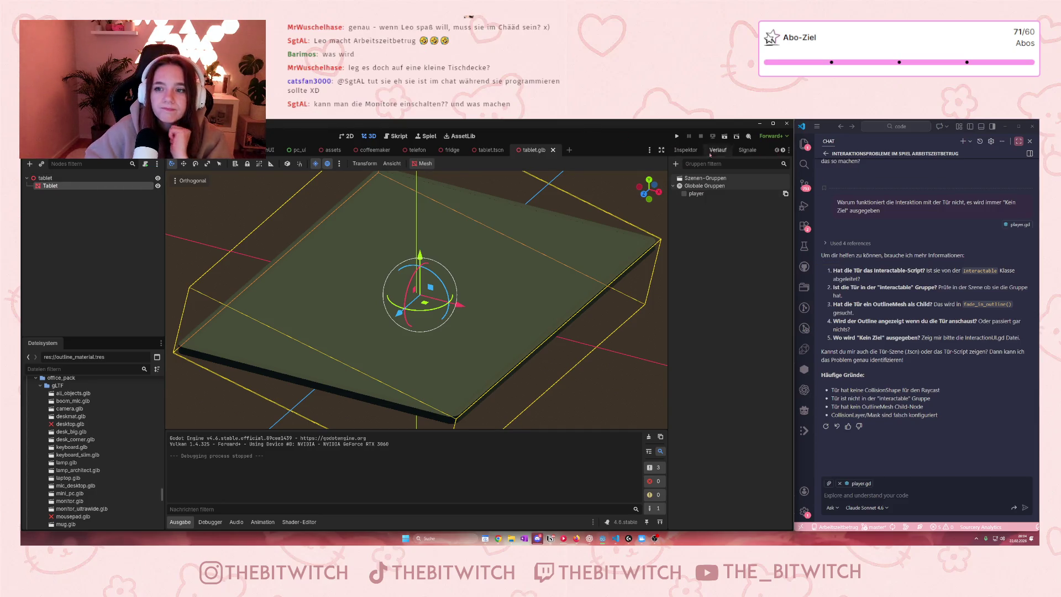
{"action": "left_click", "coordinate": [685, 150]}
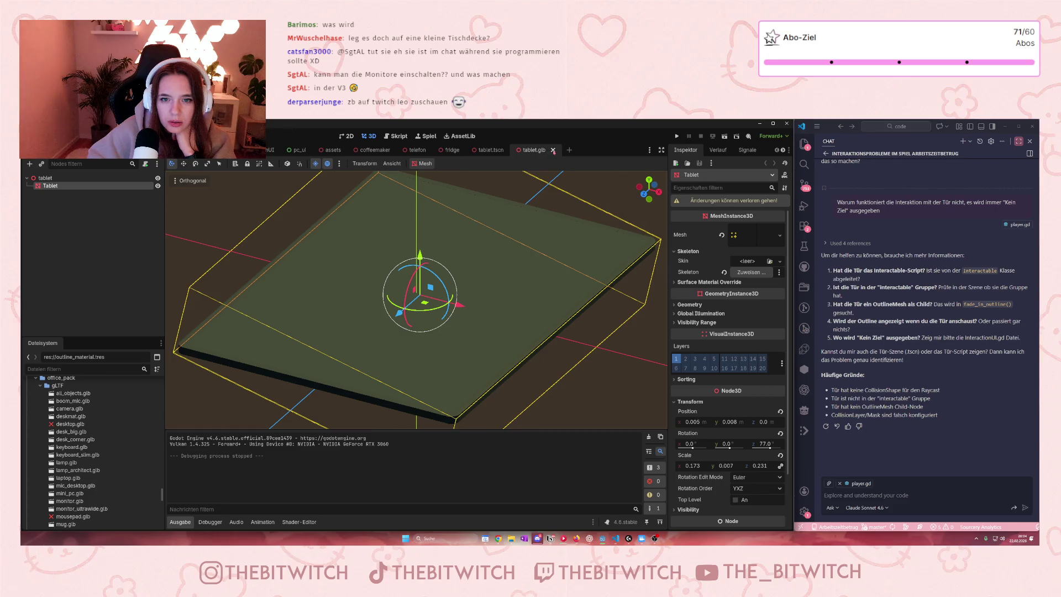
{"action": "left_click", "coordinate": [491, 150]}
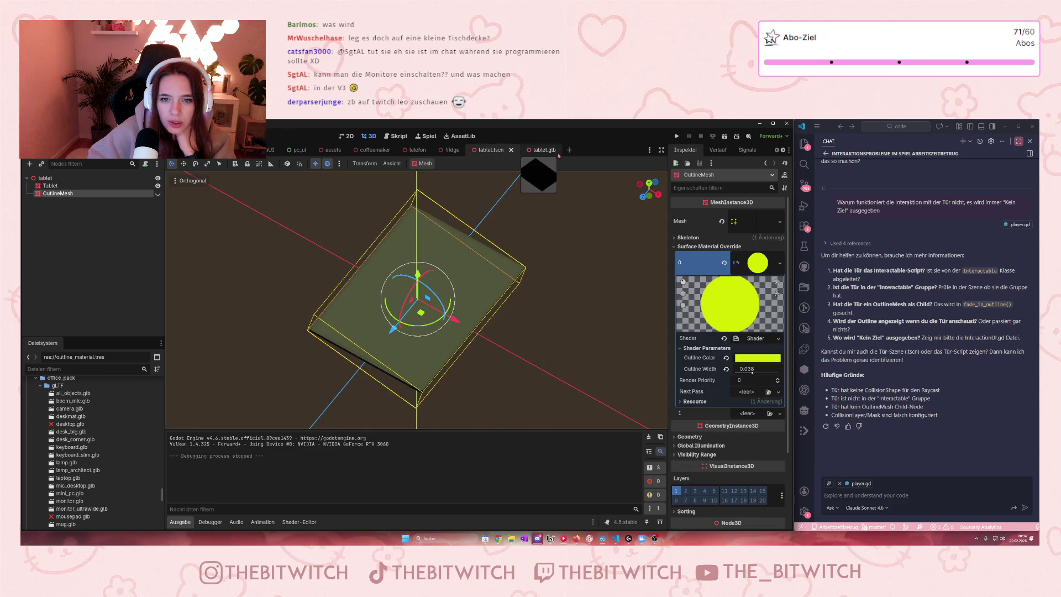
Close tablet.glb, select the Tablet mesh node and expand its mesh resource
{"action": "left_click", "coordinate": [544, 150]}
{"action": "left_click", "coordinate": [562, 150]}
{"action": "left_click", "coordinate": [110, 185]}
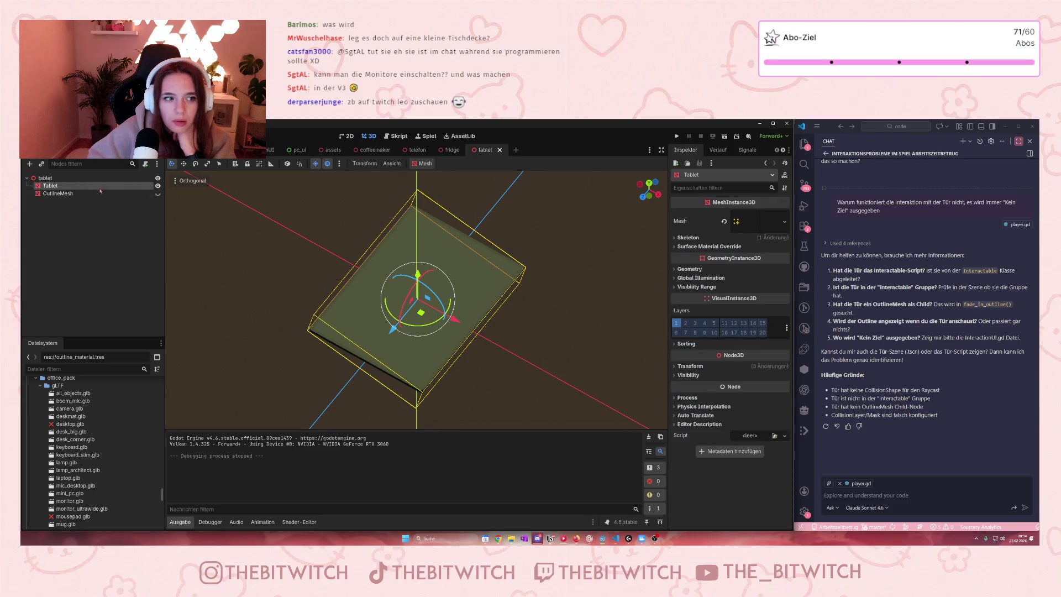
{"action": "scroll", "coordinate": [483, 273], "scroll_direction": "up", "scroll_amount": 4}
{"action": "left_click_drag", "start_coordinate": [483, 273], "coordinate": [479, 244]}
{"action": "left_click", "coordinate": [784, 221]}
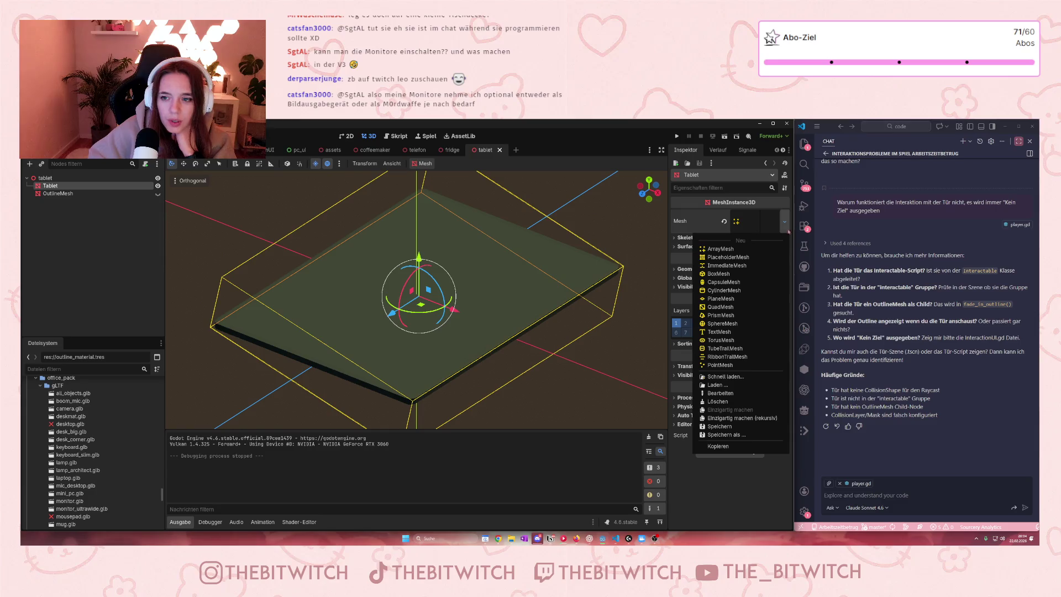
{"action": "left_click", "coordinate": [753, 224]}
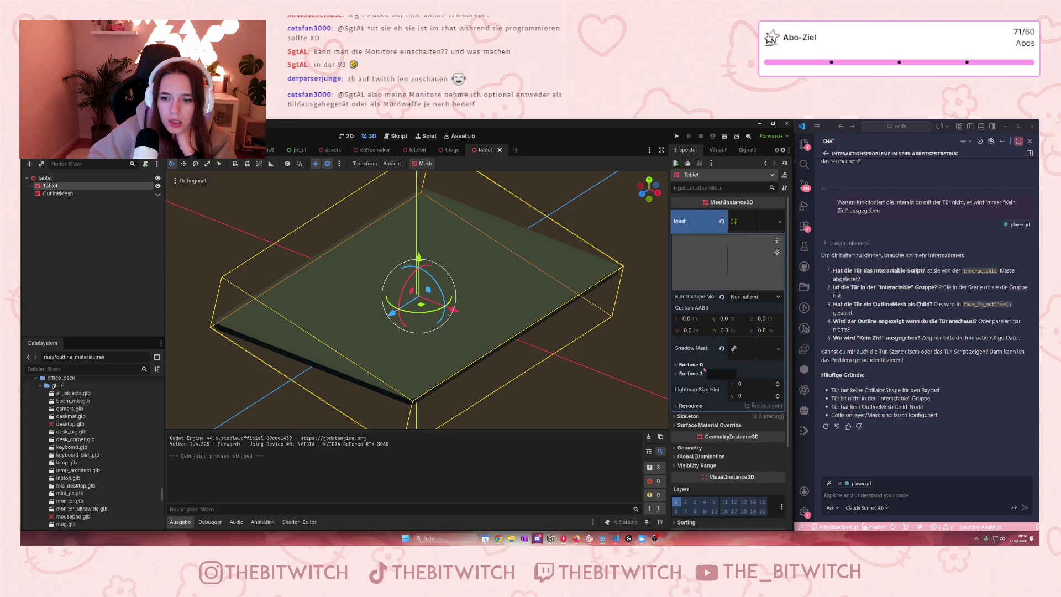
Open the Black surface material, try a mid-grey albedo, shift the mesh, then undo the colour
{"action": "scroll", "coordinate": [688, 365], "scroll_direction": "down", "scroll_amount": 1}
{"action": "left_click", "coordinate": [678, 324]}
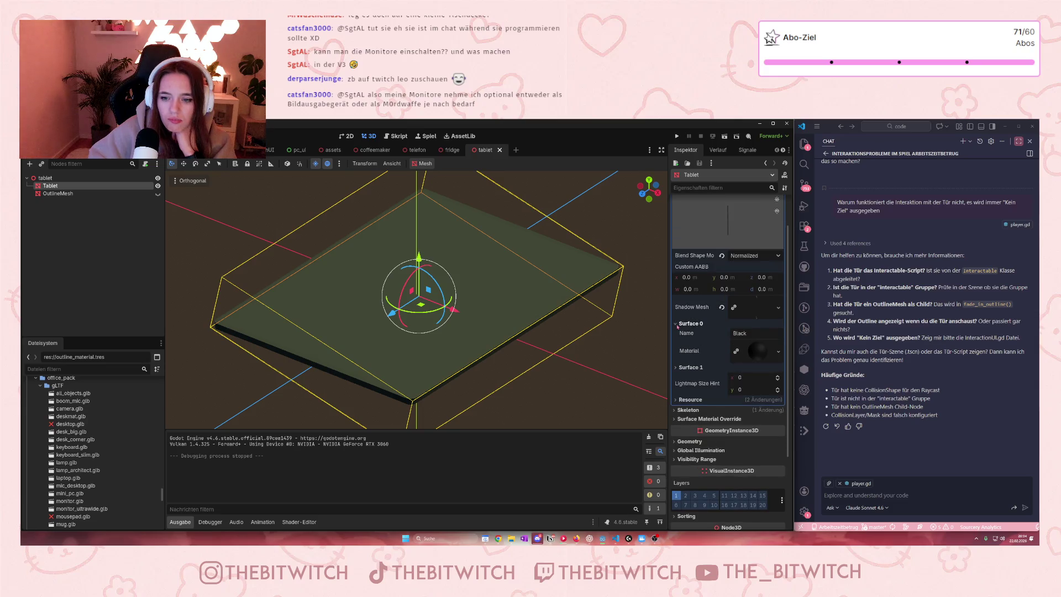
{"action": "left_click", "coordinate": [690, 367]}
{"action": "scroll", "coordinate": [712, 364], "scroll_direction": "down", "scroll_amount": 1}
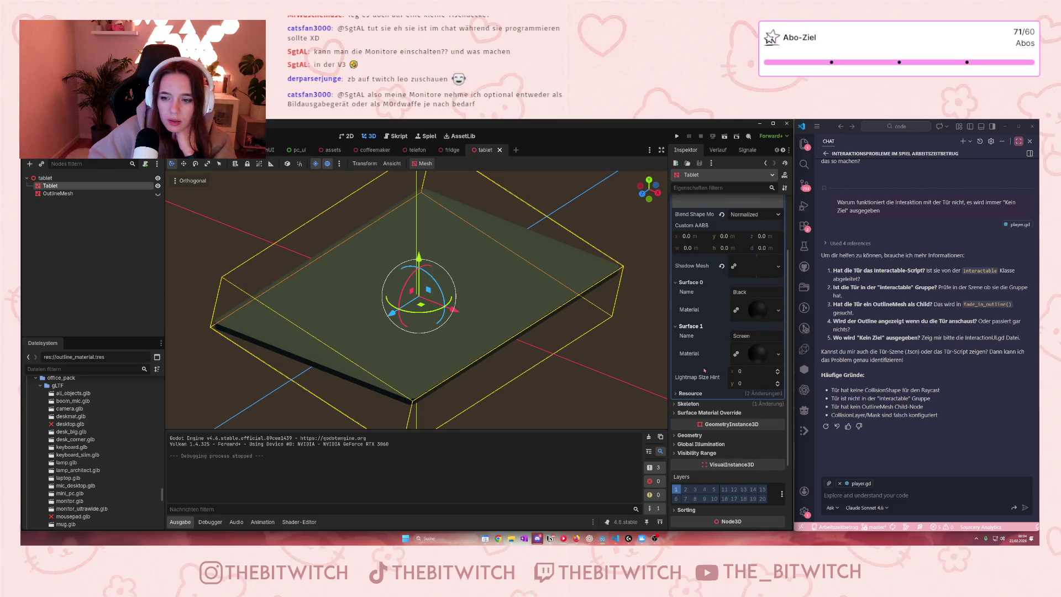
{"action": "left_click", "coordinate": [765, 307]}
{"action": "scroll", "coordinate": [739, 366], "scroll_direction": "down", "scroll_amount": 2}
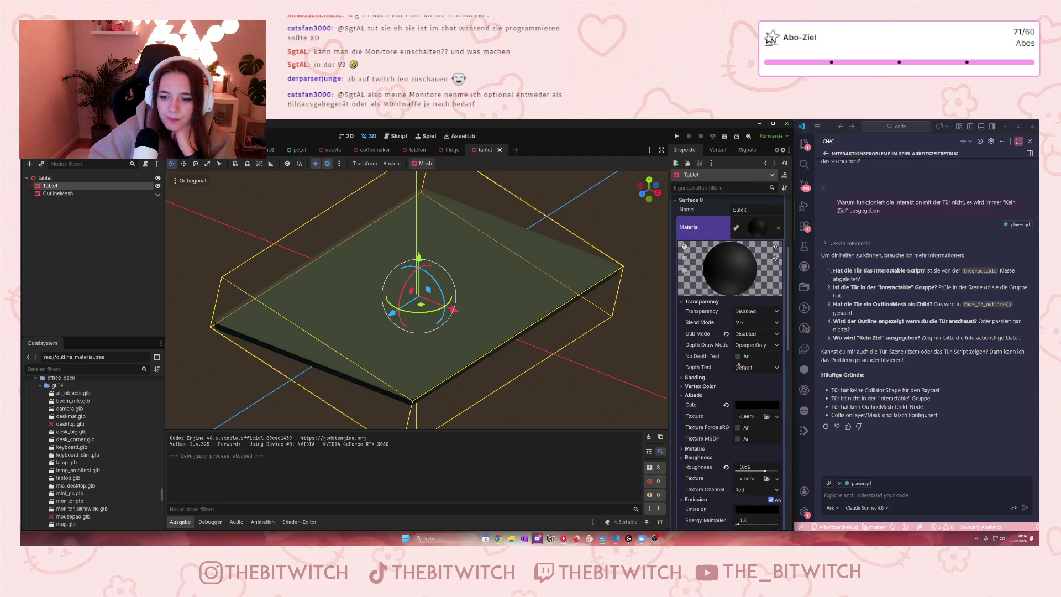
{"action": "left_click", "coordinate": [746, 408]}
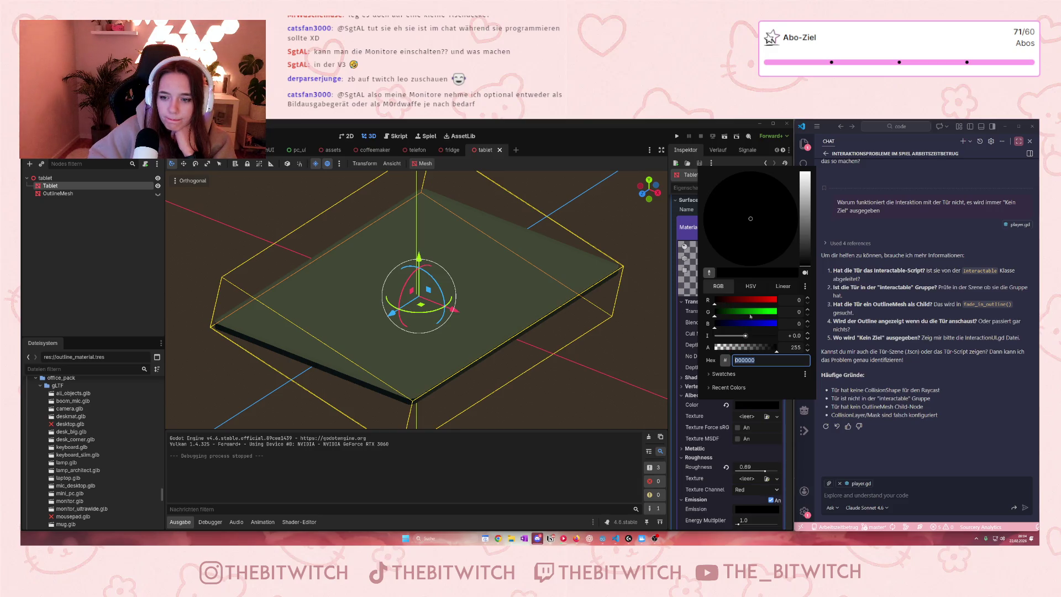
{"action": "left_click", "coordinate": [806, 235]}
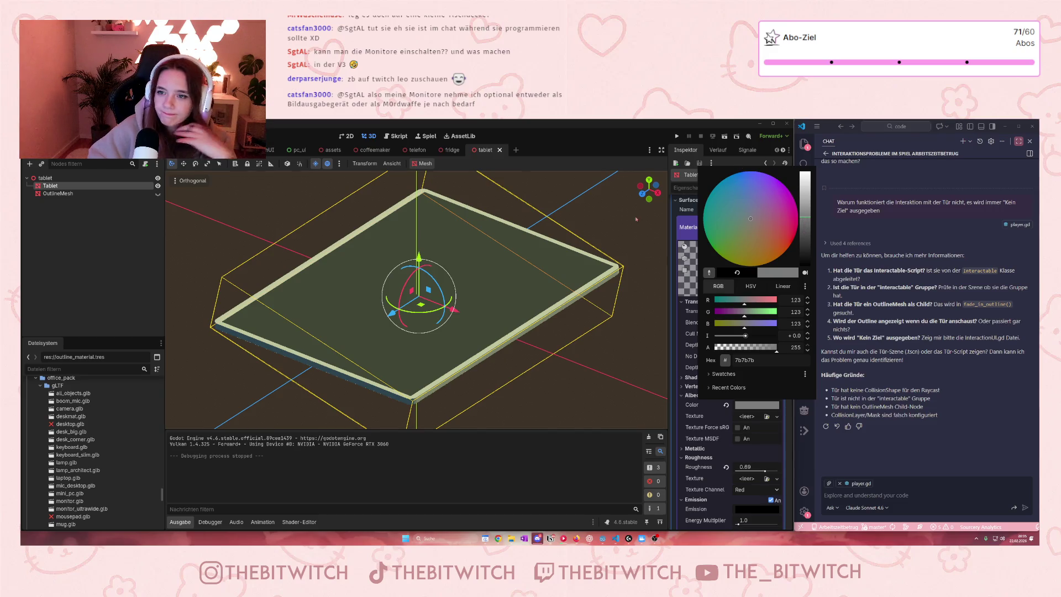
{"action": "left_click_drag", "start_coordinate": [418, 293], "coordinate": [615, 293]}
{"action": "key", "text": "ctrl+z"}
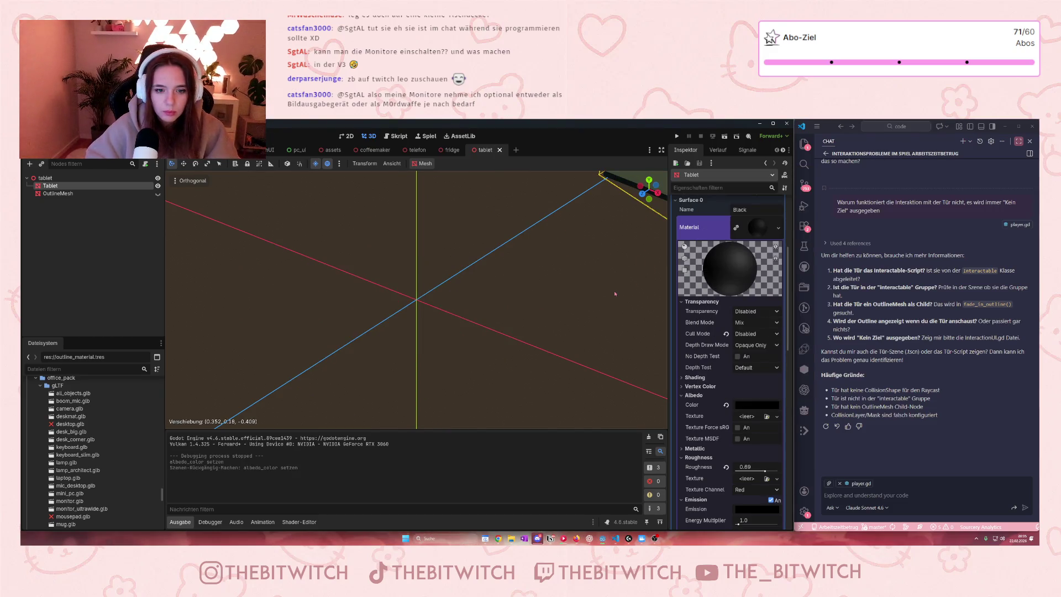
Undo and redo the material changes, then save the tablet scene
{"action": "scroll", "coordinate": [615, 295], "scroll_direction": "down", "scroll_amount": 5}
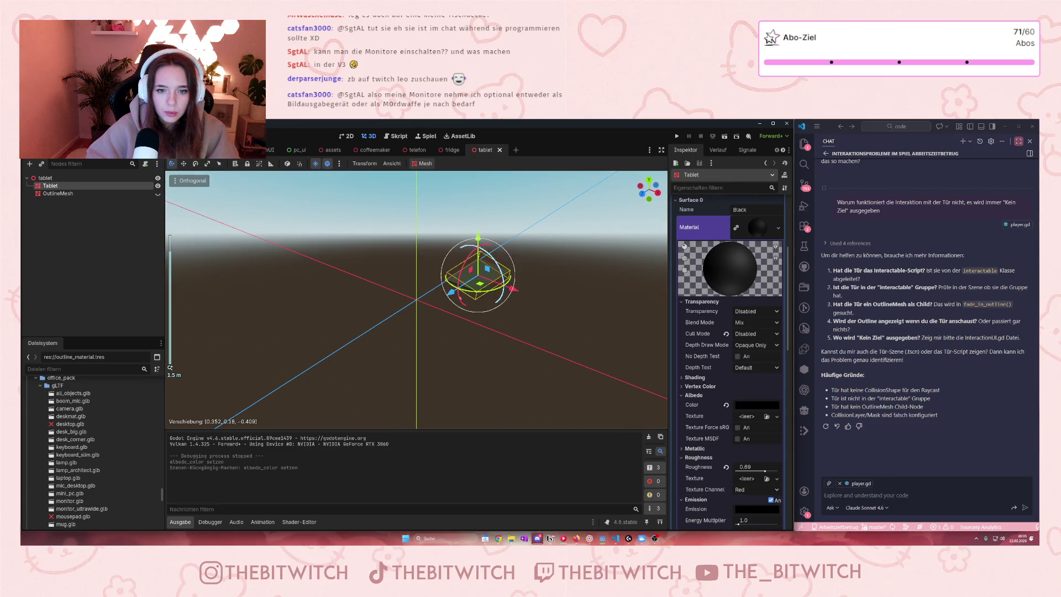
{"action": "left_click", "coordinate": [463, 296]}
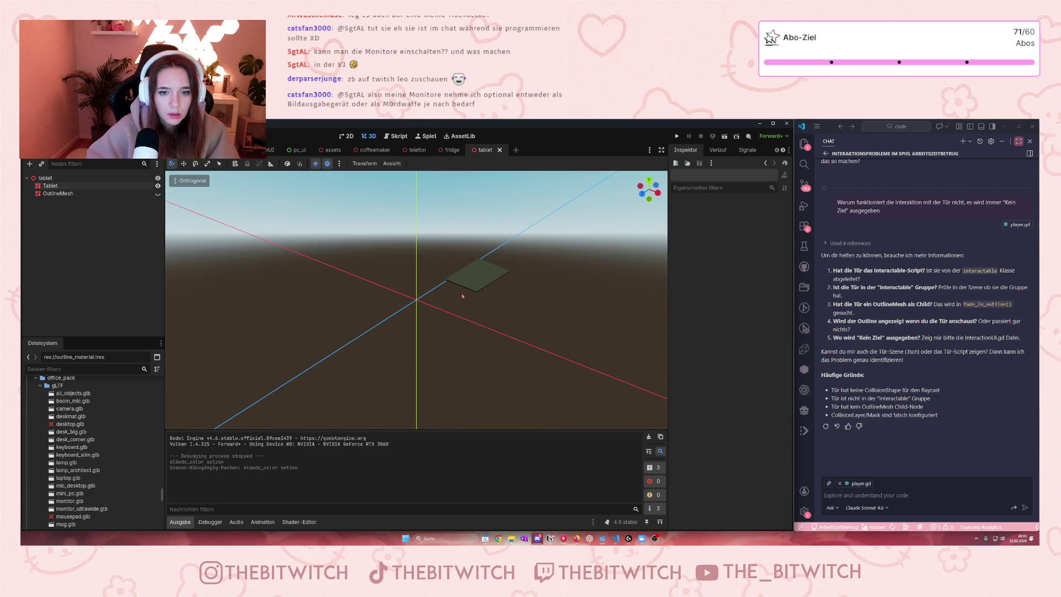
{"action": "key", "text": "ctrl+z"}
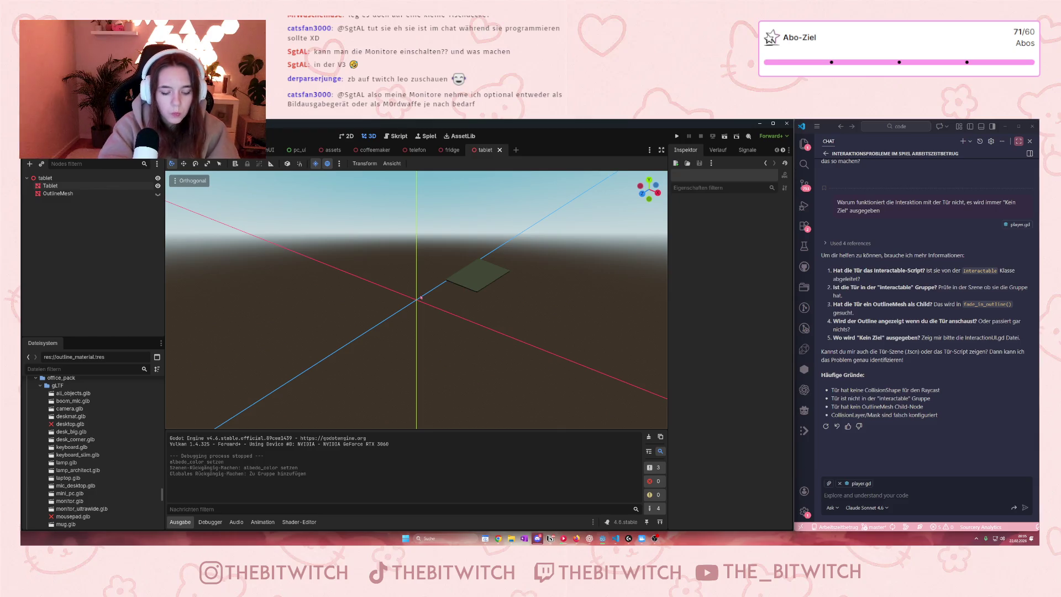
{"action": "key", "text": "ctrl+shift+z"}
{"action": "key", "text": "ctrl+shift+z"}
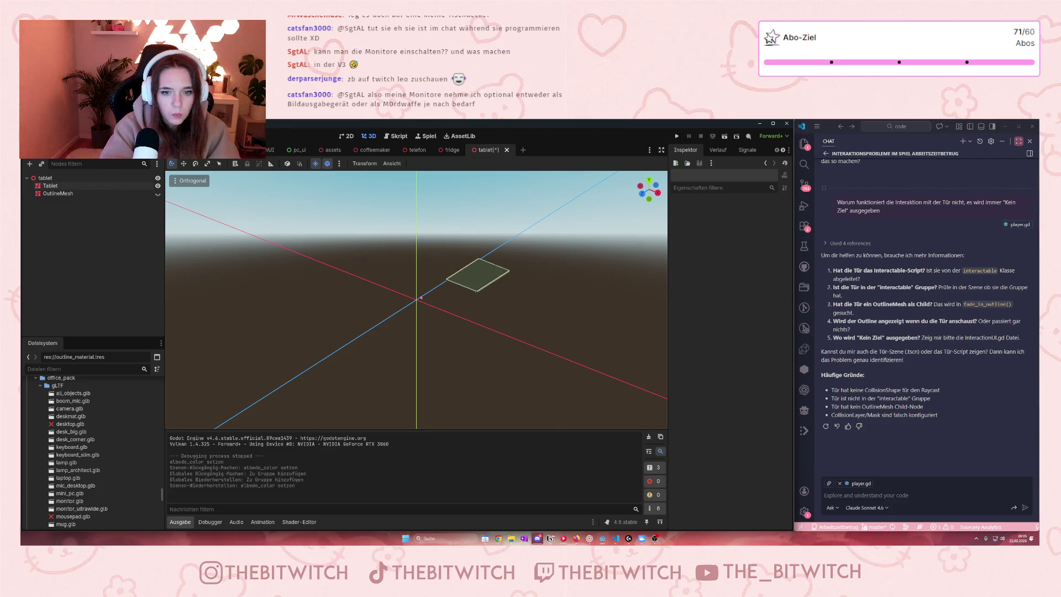
{"action": "key", "text": "ctrl+s"}
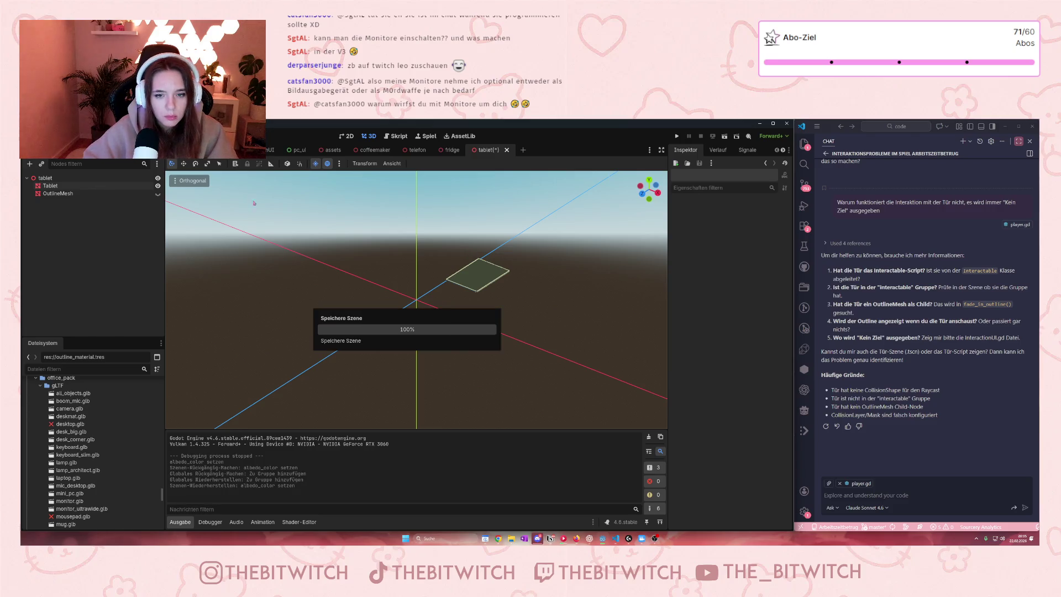
Return to the office workspace scene and select its tablet node
{"action": "key", "text": "ctrl+Tab"}
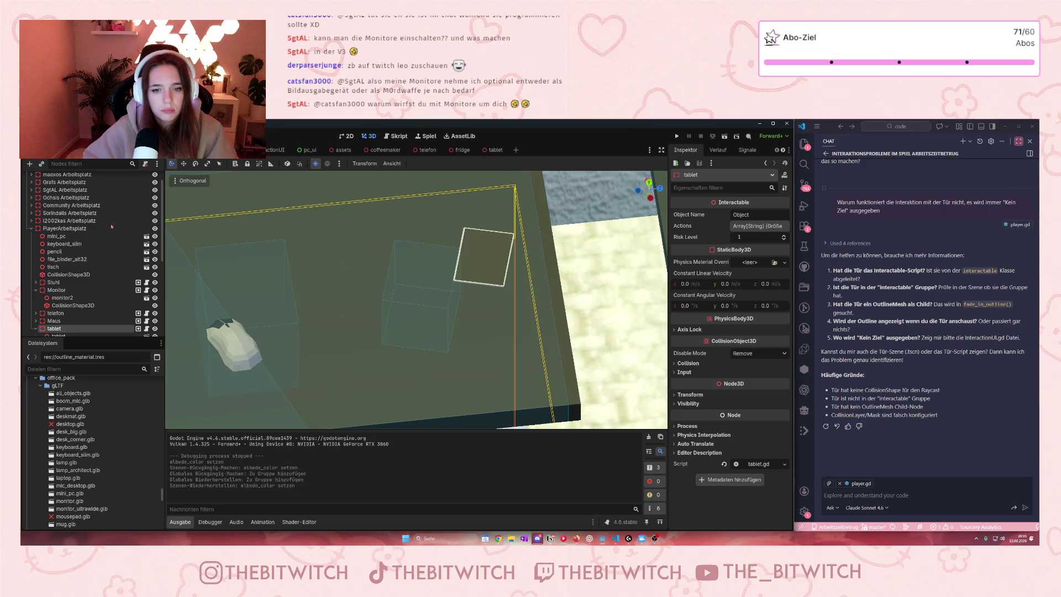
{"action": "scroll", "coordinate": [83, 276], "scroll_direction": "down", "scroll_amount": 1}
{"action": "left_click", "coordinate": [61, 316]}
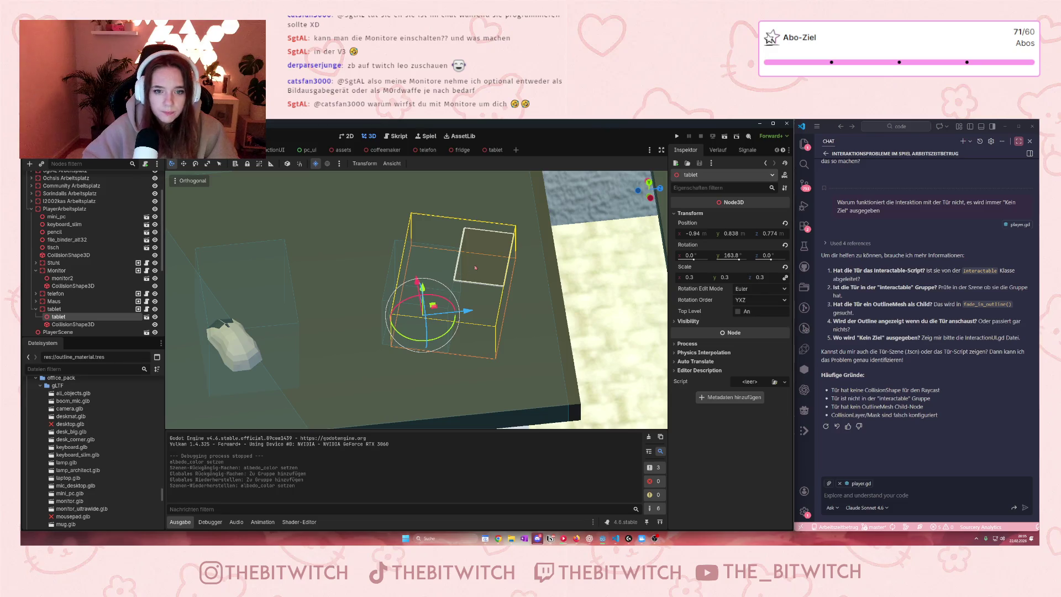
Place the tablet on the desk at about -0.801, 0.786, 0.671 and save welt.tscn
{"action": "key", "text": "g"}
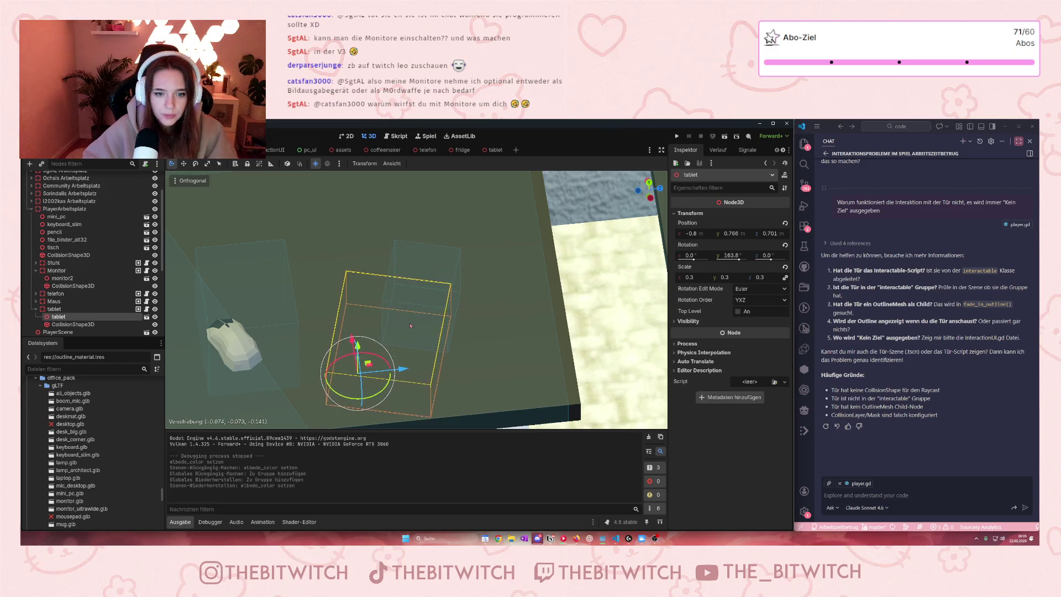
{"action": "left_click", "coordinate": [372, 334]}
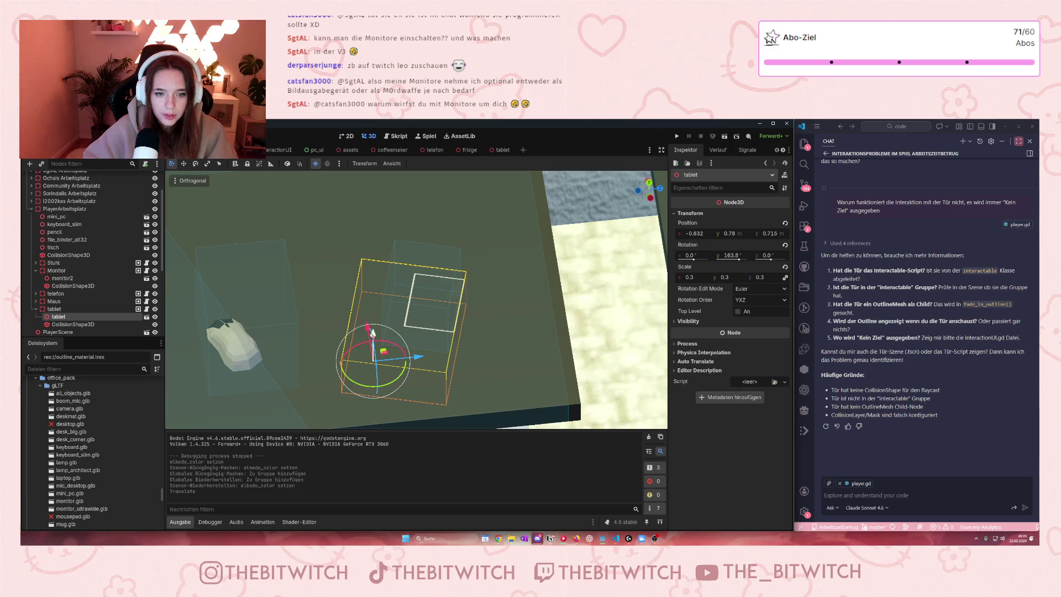
{"action": "left_click_drag", "start_coordinate": [372, 332], "coordinate": [372, 329]}
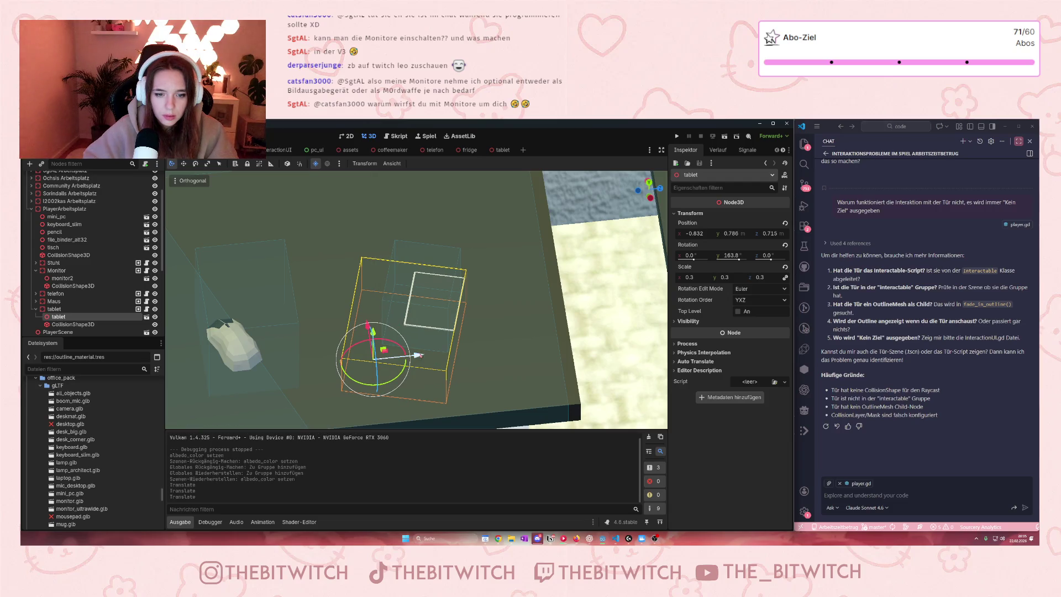
{"action": "mouse_move", "coordinate": [401, 322]}
{"action": "left_mouse_down"}
{"action": "mouse_move", "coordinate": [367, 339]}
{"action": "mouse_move", "coordinate": [342, 269]}
{"action": "mouse_move", "coordinate": [348, 287]}
{"action": "left_mouse_up"}
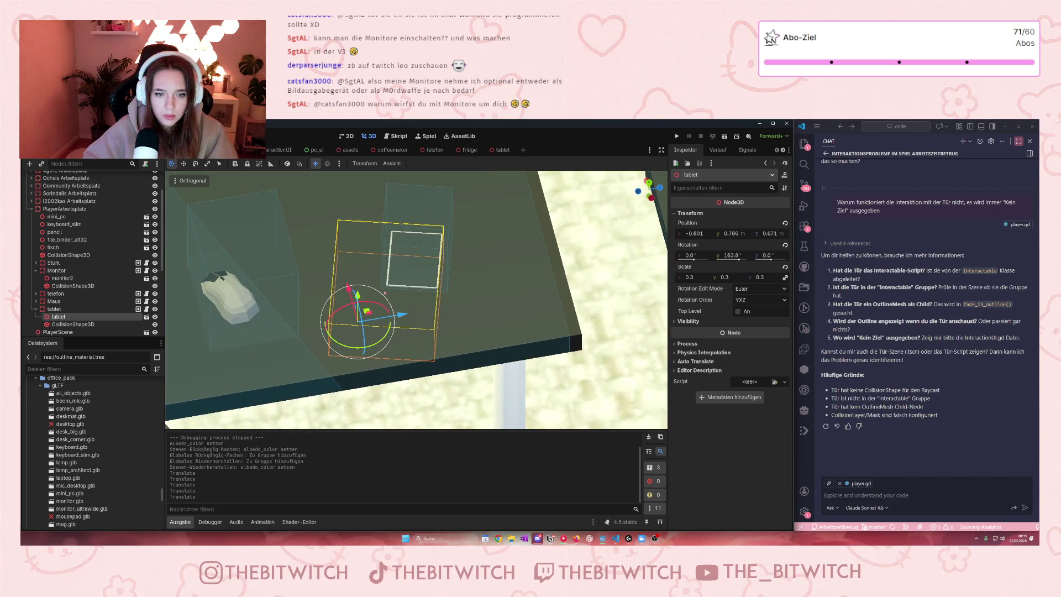
{"action": "scroll", "coordinate": [467, 290], "scroll_direction": "down", "scroll_amount": 6}
{"action": "key", "text": "ctrl+s"}
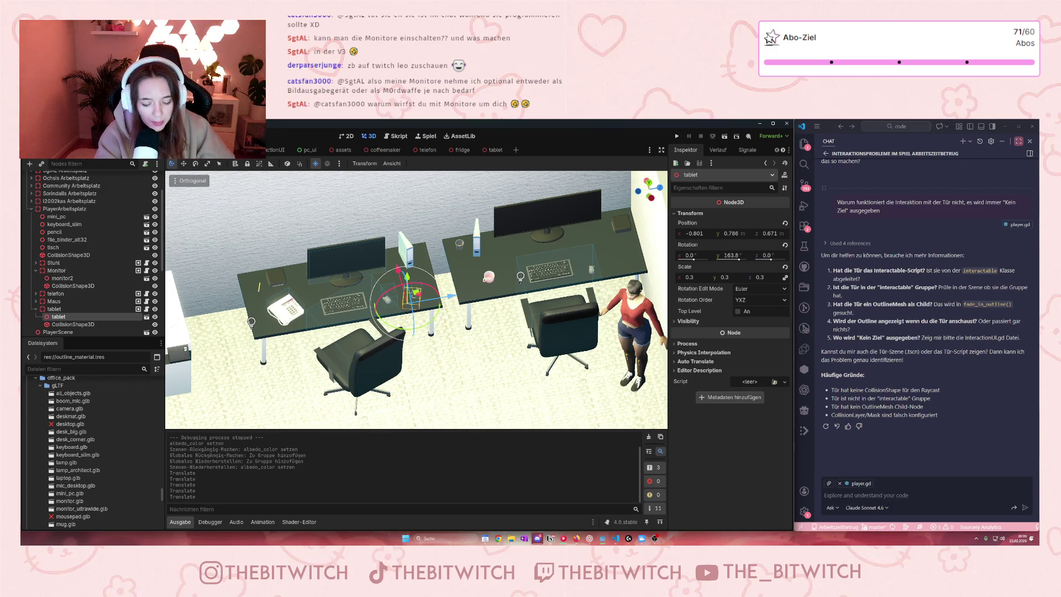
Bring the Notion Projektplan window forward and close its side-peek task table
{"action": "key", "text": "alt+Tab"}
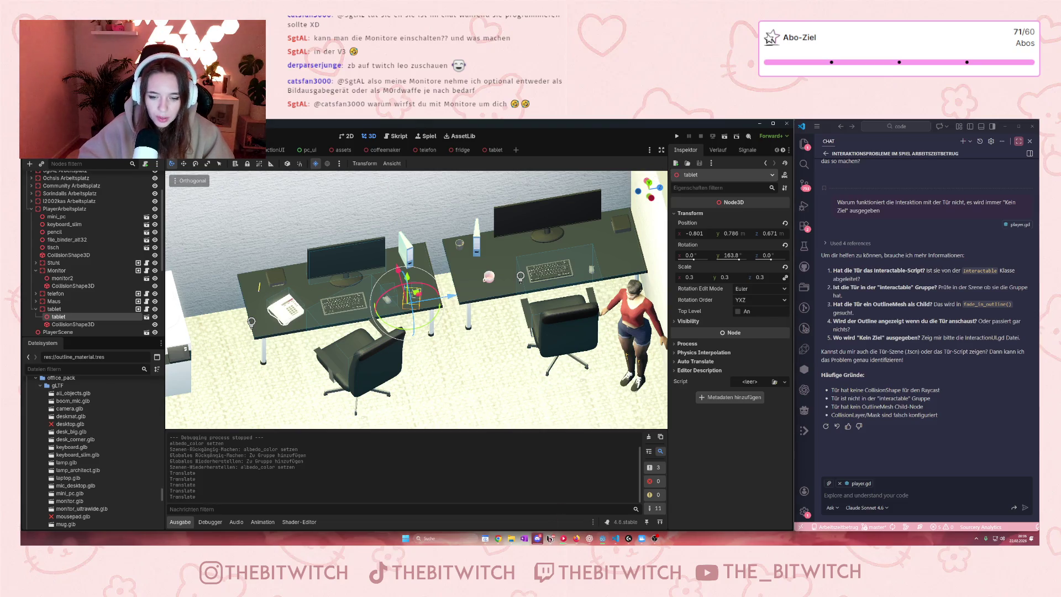
{"action": "left_click", "coordinate": [690, 245]}
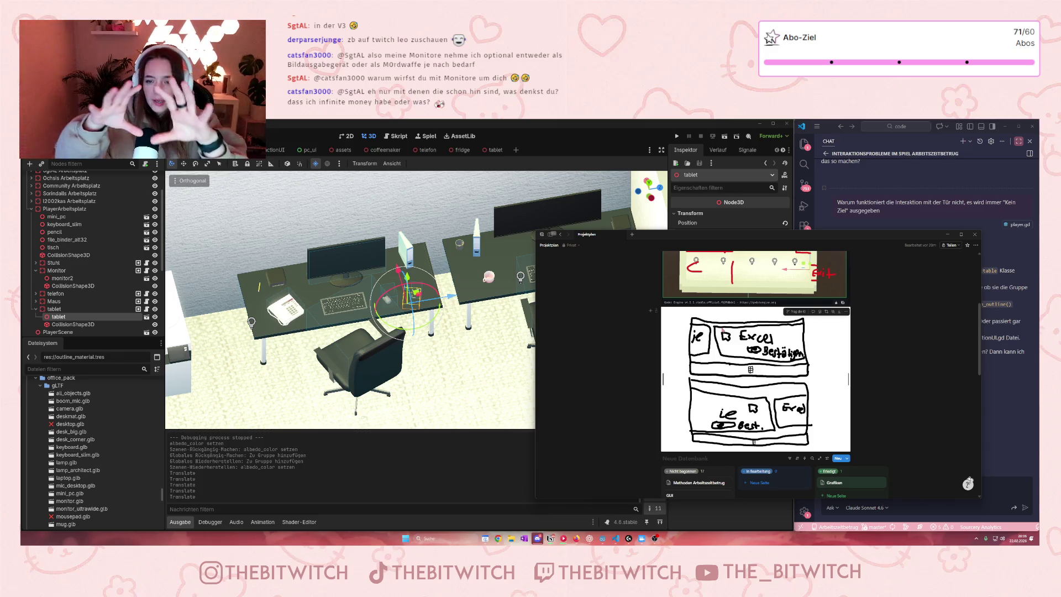
Move the Notion project plan window aside and back, scroll it, then minimize it
{"action": "left_click_drag", "start_coordinate": [608, 234], "coordinate": [546, 382]}
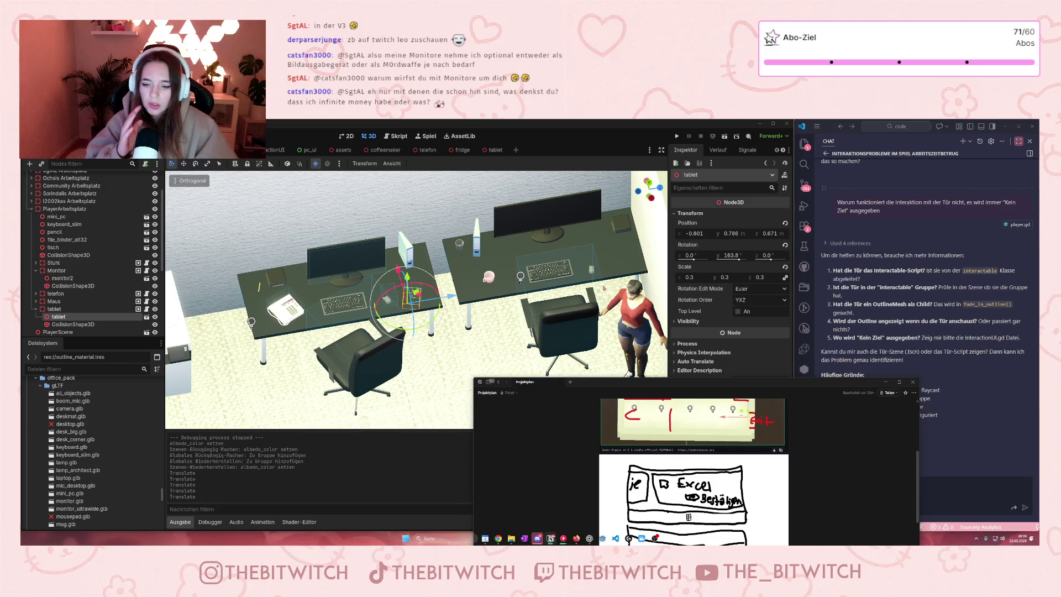
{"action": "left_click_drag", "start_coordinate": [766, 386], "coordinate": [826, 199]}
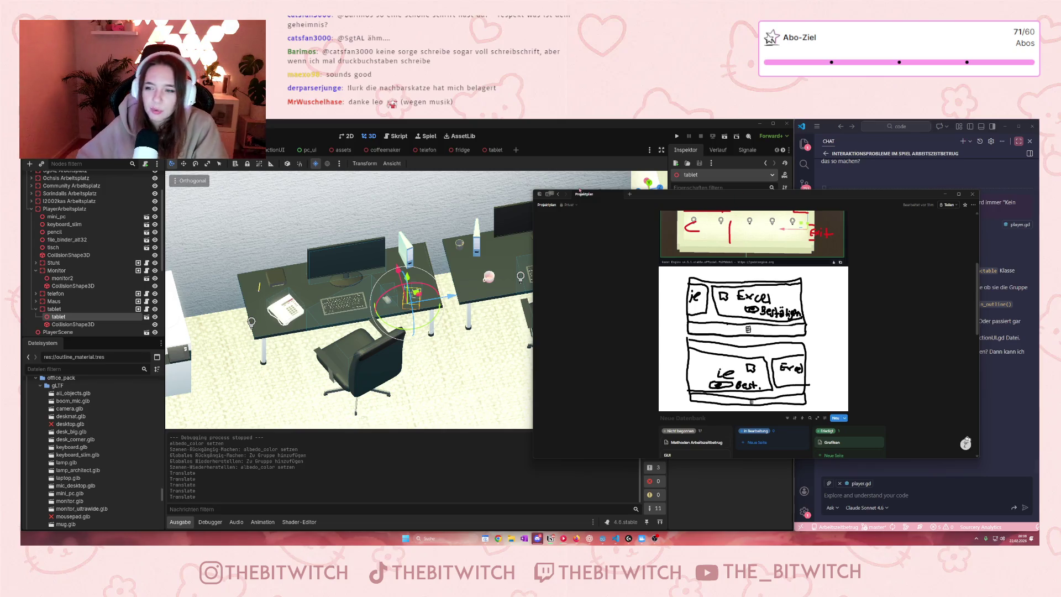
{"action": "scroll", "coordinate": [818, 405], "scroll_direction": "up", "scroll_amount": 2}
{"action": "scroll", "coordinate": [818, 405], "scroll_direction": "down", "scroll_amount": 4}
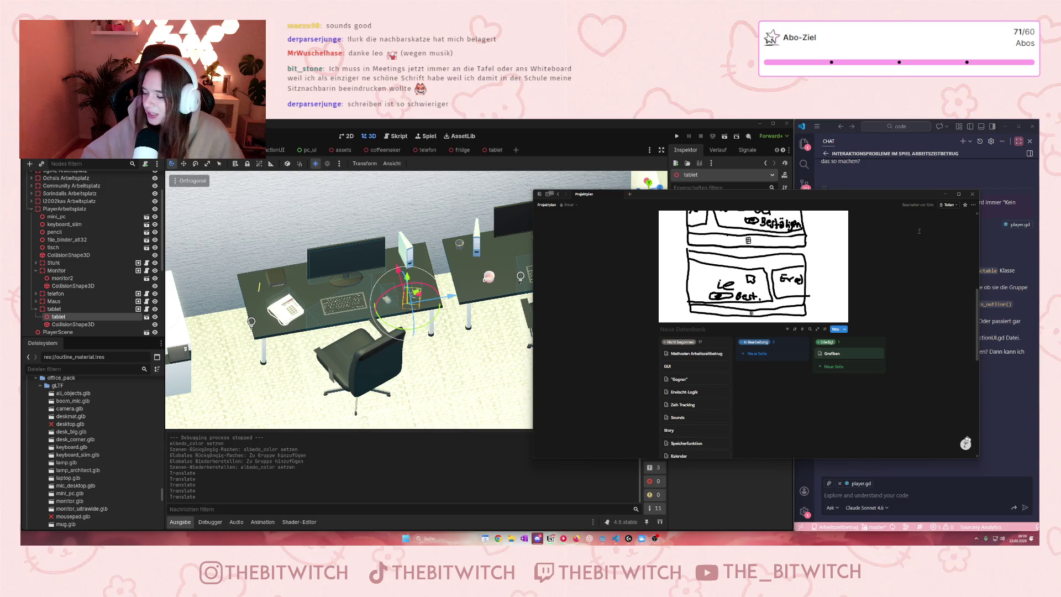
{"action": "left_click", "coordinate": [945, 194]}
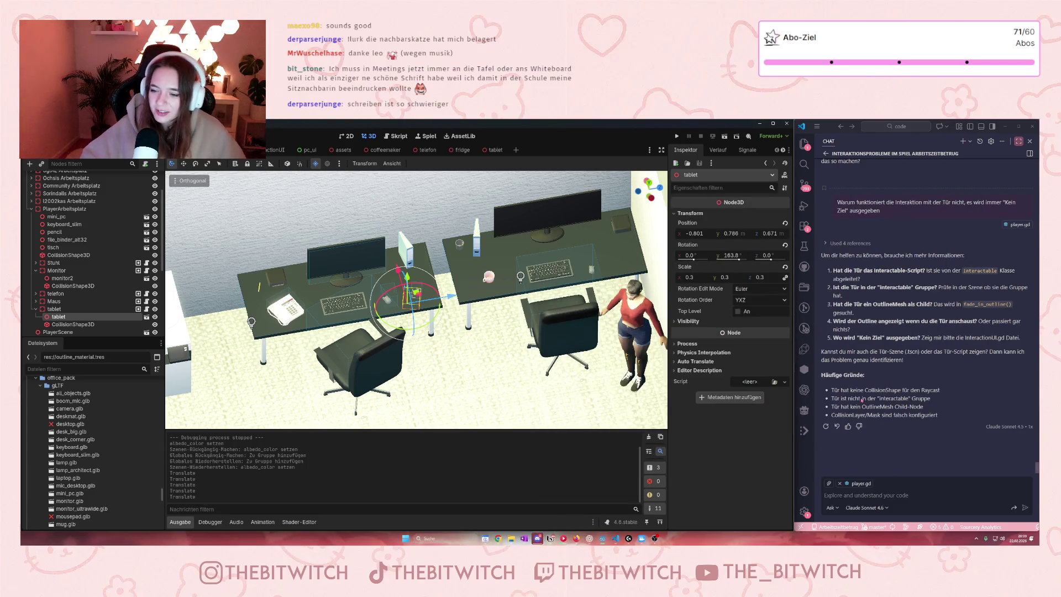
Zoom in on the desk tablet and run the project with F5 to test it
{"action": "scroll", "coordinate": [416, 300], "scroll_direction": "up", "scroll_amount": 5}
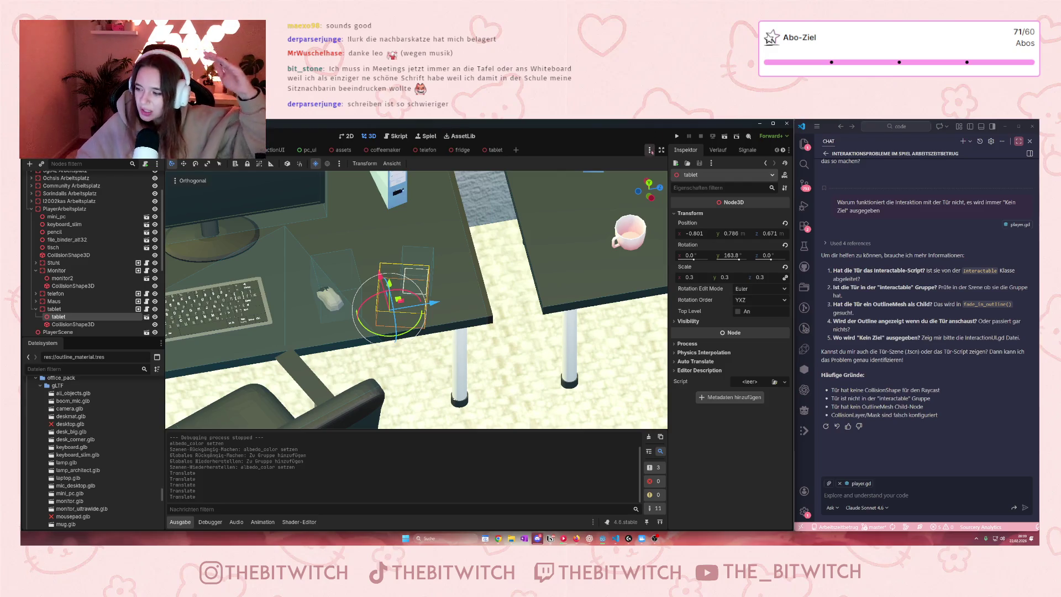
{"action": "left_click", "coordinate": [677, 136]}
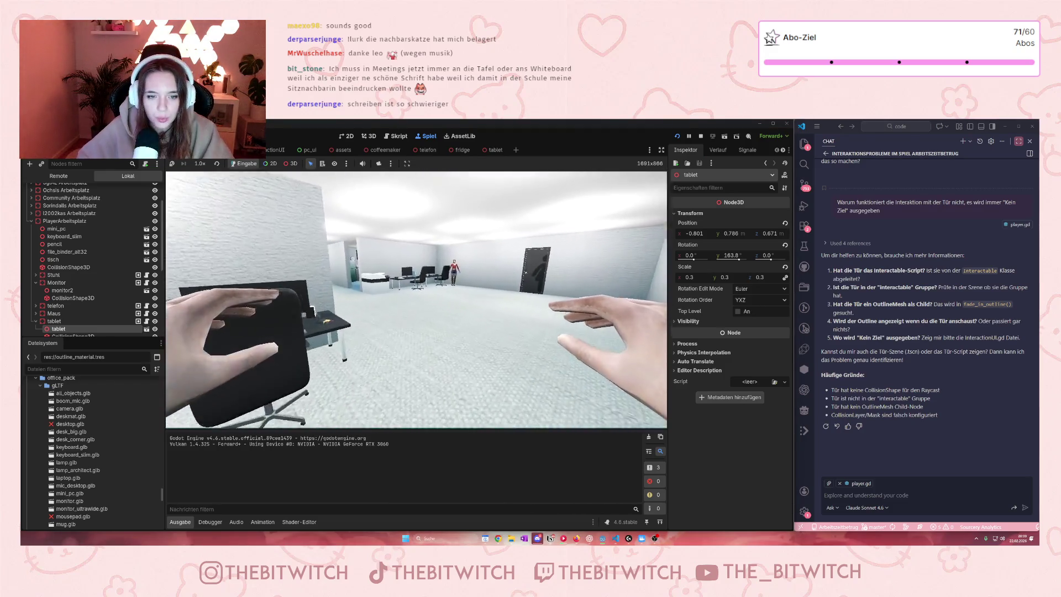
Walk to the desks, pick up and put back the keyboard with E, then stop with F8
{"action": "key", "text": "w"}
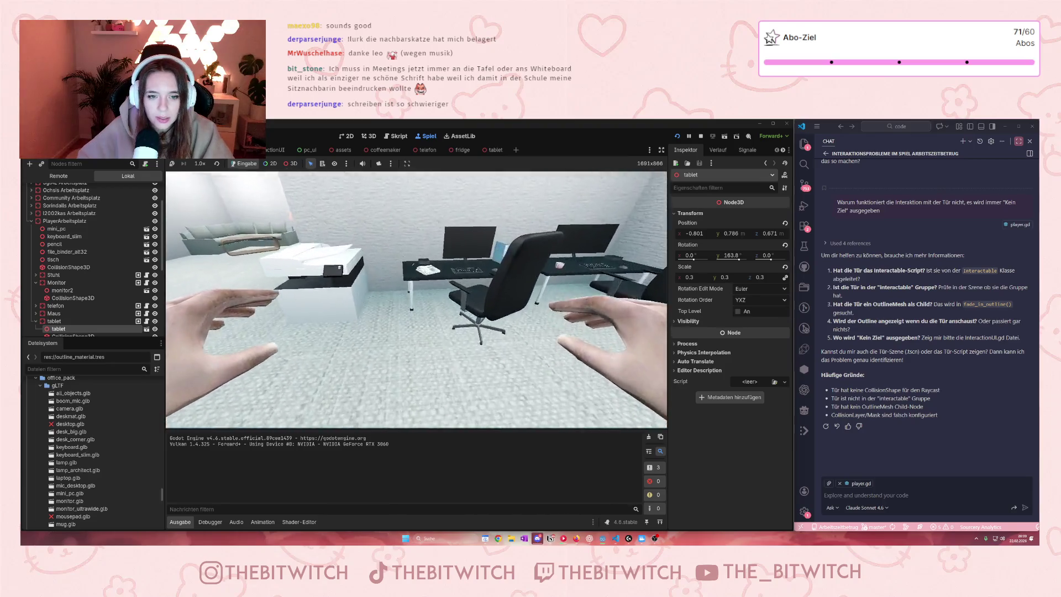
{"action": "key", "text": "w"}
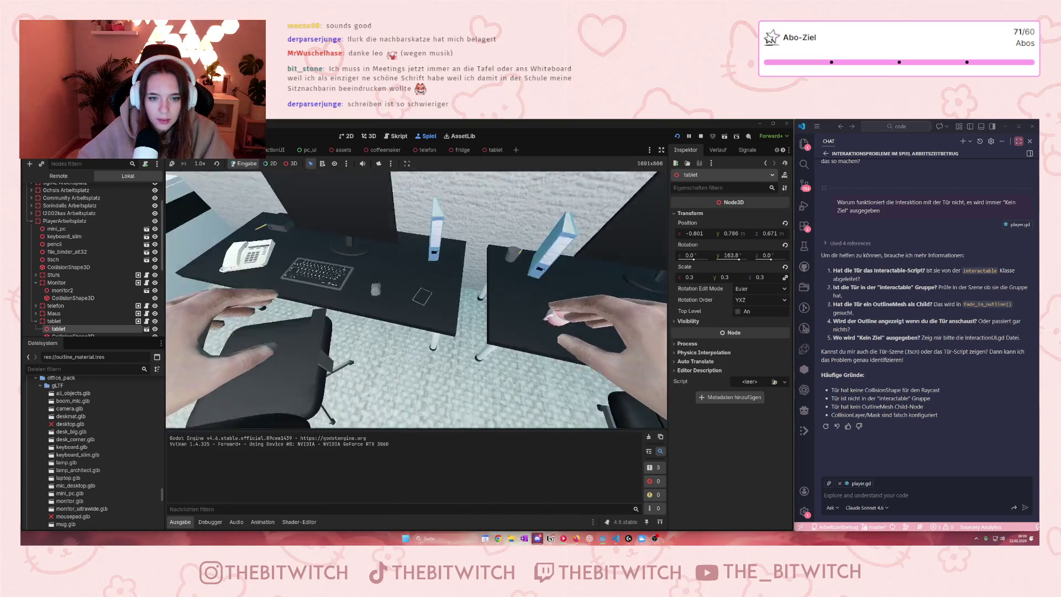
{"action": "key", "text": "e"}
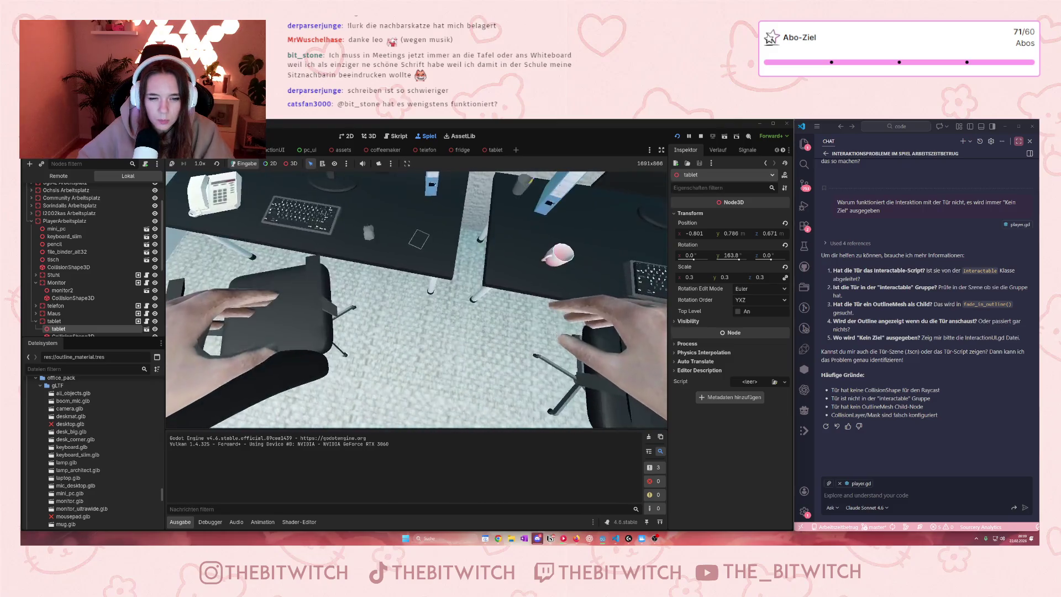
{"action": "key", "text": "e"}
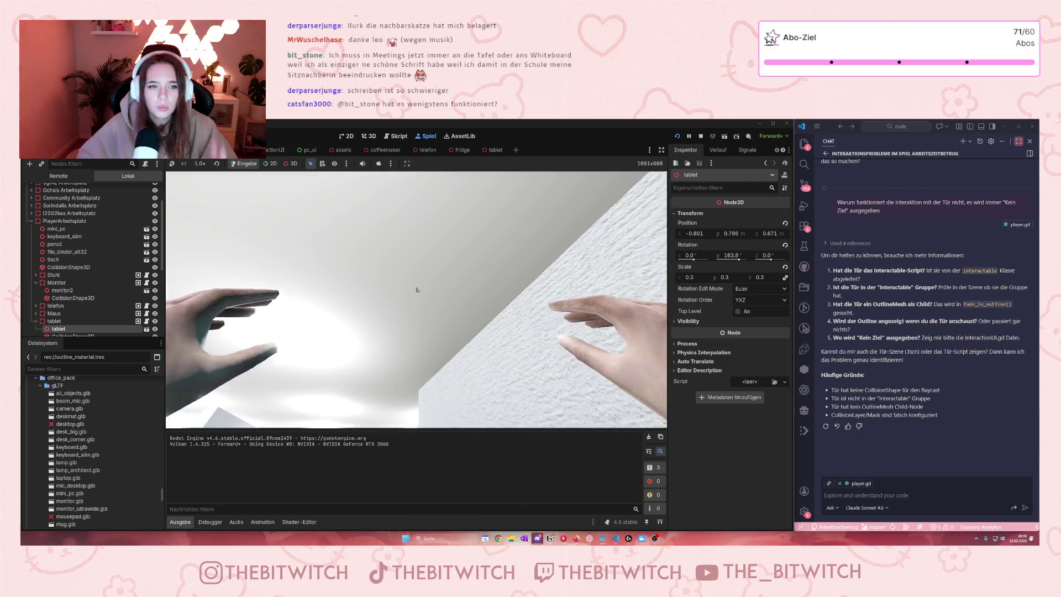
{"action": "key", "text": "F8"}
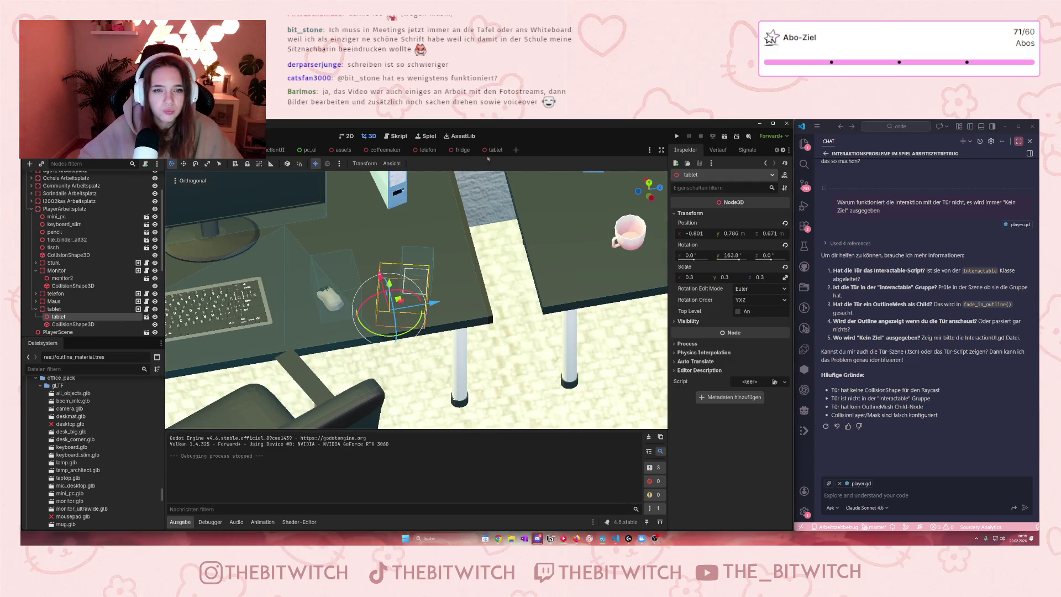
In the tablet scene, show OutlineMesh, align the Tablet mesh with the outline and save
{"action": "left_click", "coordinate": [495, 150]}
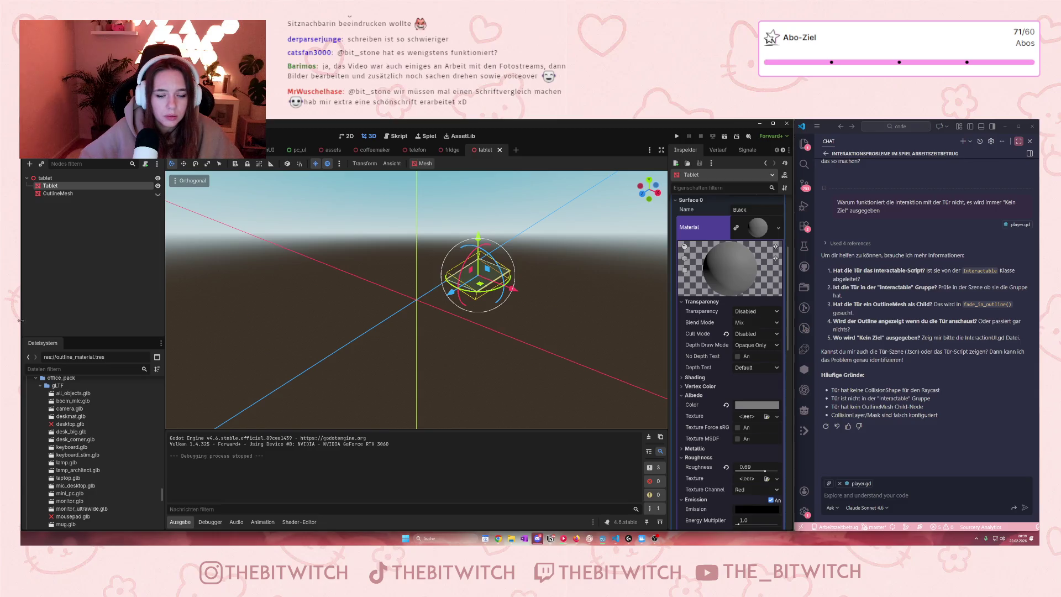
{"action": "left_click", "coordinate": [157, 193]}
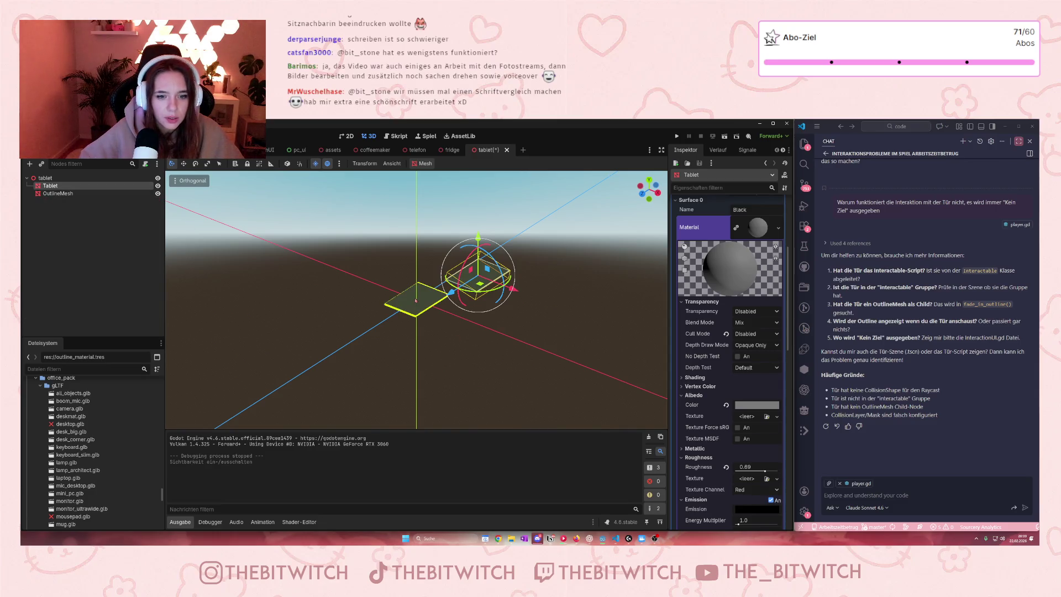
{"action": "left_click_drag", "start_coordinate": [452, 293], "coordinate": [405, 323]}
{"action": "scroll", "coordinate": [497, 343], "scroll_direction": "up", "scroll_amount": 8}
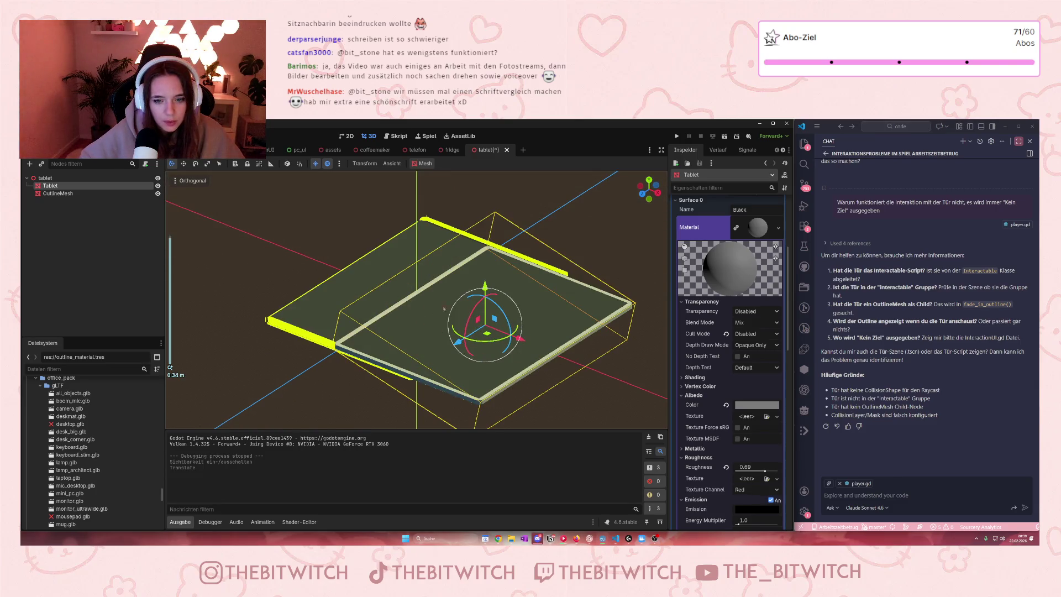
{"action": "left_click_drag", "start_coordinate": [531, 339], "coordinate": [459, 325]}
{"action": "left_click", "coordinate": [555, 374]}
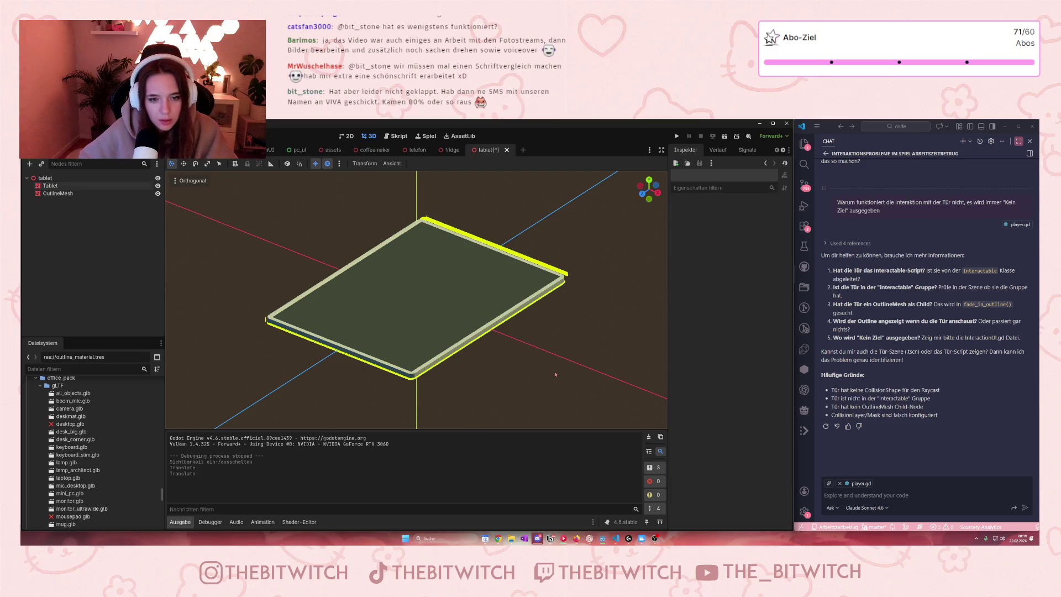
{"action": "key", "text": "ctrl+s"}
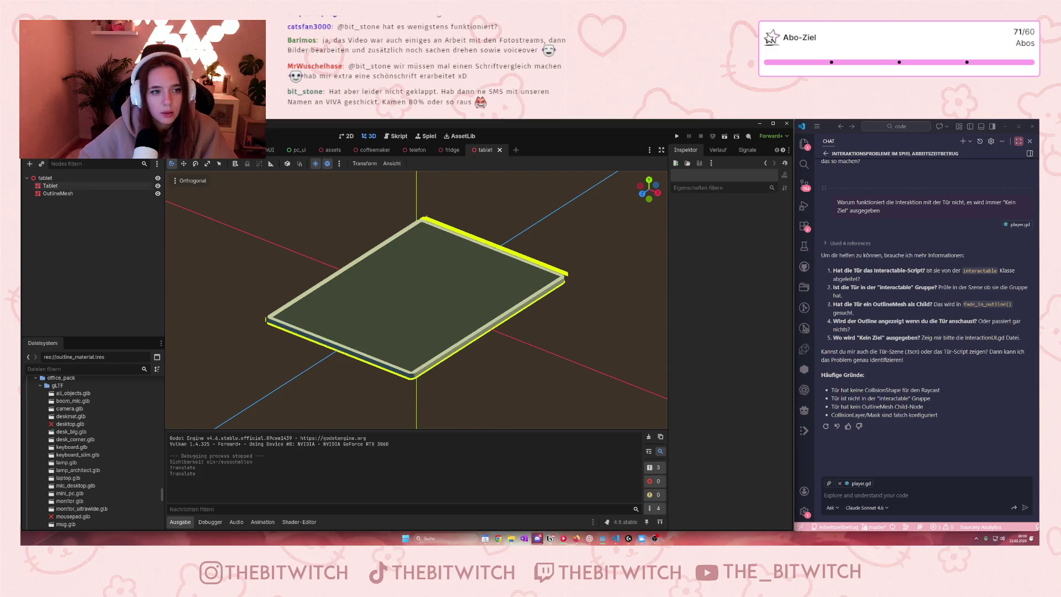
Move the office tablet on the desk to about -0.852, 0.786, 0.865
{"action": "key", "text": "ctrl+Tab"}
{"action": "left_click_drag", "start_coordinate": [434, 304], "coordinate": [446, 302]}
{"action": "left_click_drag", "start_coordinate": [390, 271], "coordinate": [373, 243]}
{"action": "scroll", "coordinate": [392, 267], "scroll_direction": "up", "scroll_amount": 3}
{"action": "scroll", "coordinate": [391, 266], "scroll_direction": "up", "scroll_amount": 5}
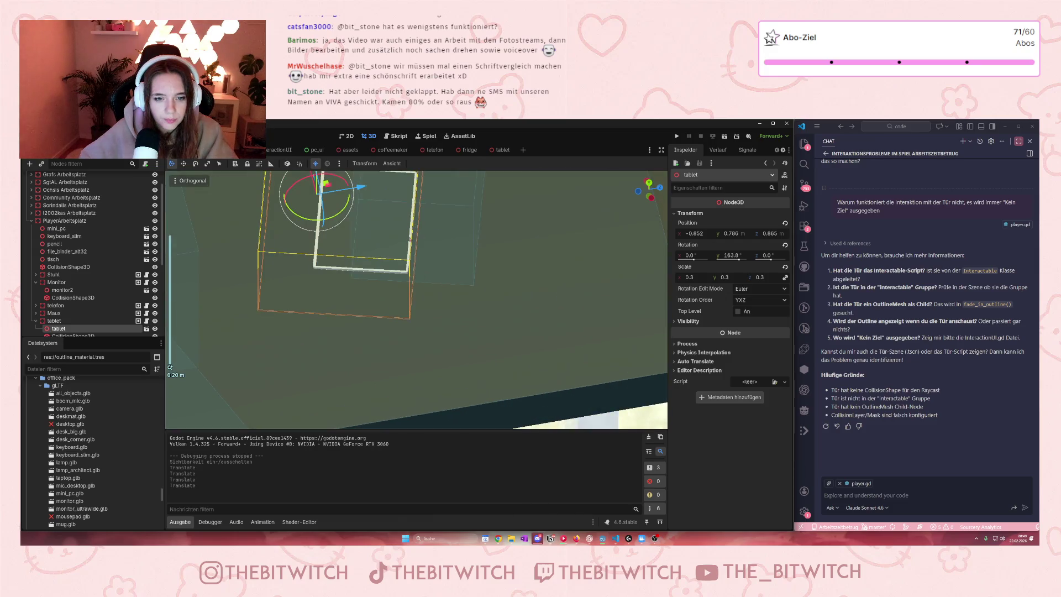
Fine-tune the tablet to about -0.905, 0.786, 0.85 and save the office scene
{"action": "left_click_drag", "start_coordinate": [399, 292], "coordinate": [440, 288]}
{"action": "left_click_drag", "start_coordinate": [380, 256], "coordinate": [382, 268]}
{"action": "left_click_drag", "start_coordinate": [434, 297], "coordinate": [440, 295]}
{"action": "left_click", "coordinate": [585, 344]}
{"action": "key", "text": "ctrl+s"}
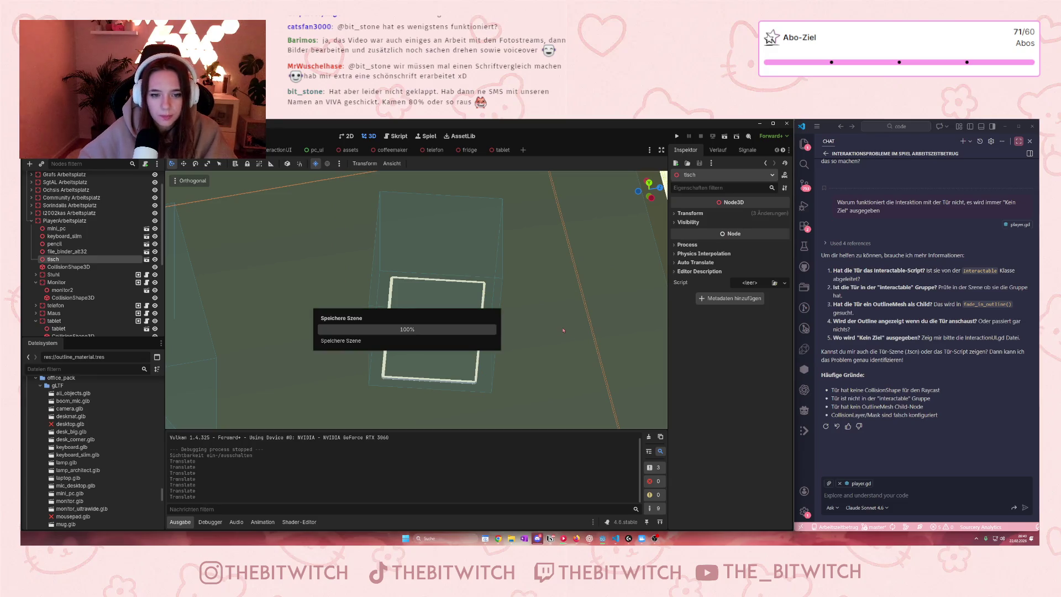
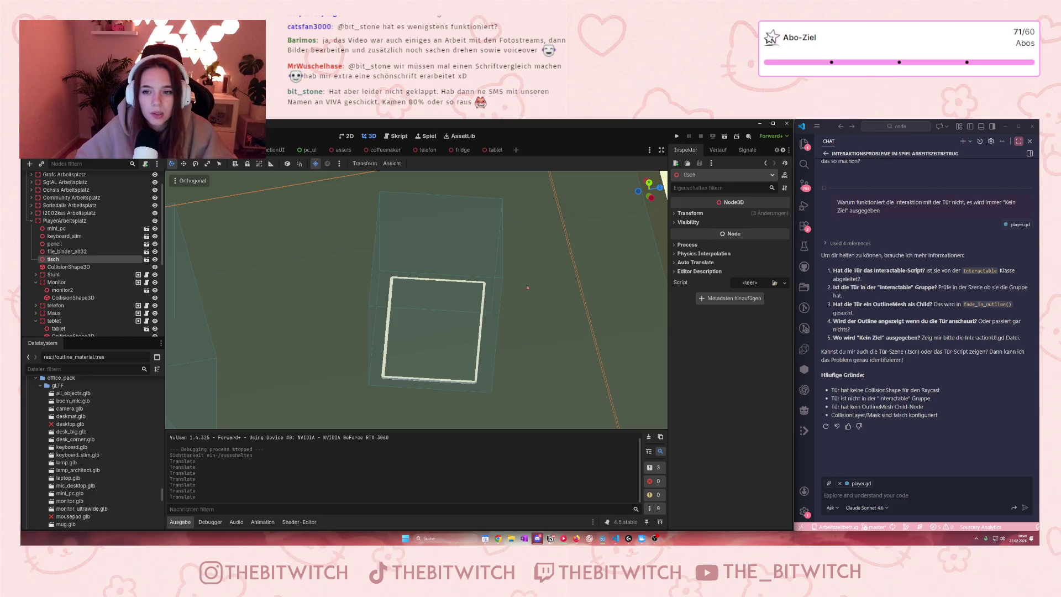
Save both the office scene and the tablet scene
{"action": "key", "text": "ctrl+s"}
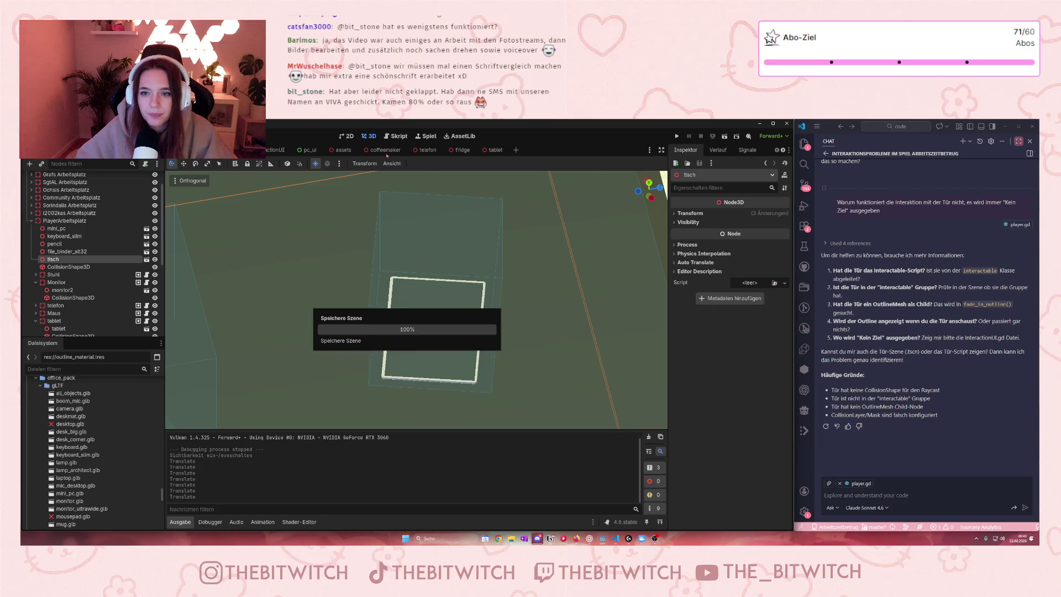
{"action": "left_click", "coordinate": [486, 150]}
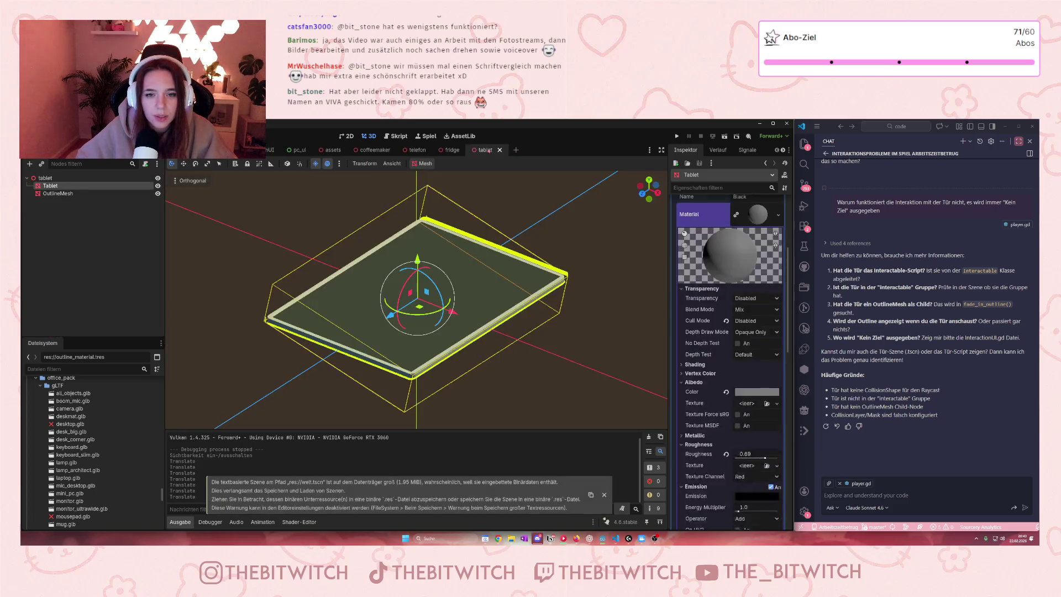
{"action": "left_click", "coordinate": [253, 278]}
{"action": "key", "text": "ctrl+s"}
Run the project, walk toward the desks and try interacting with a desk item
{"action": "key", "text": "F5"}
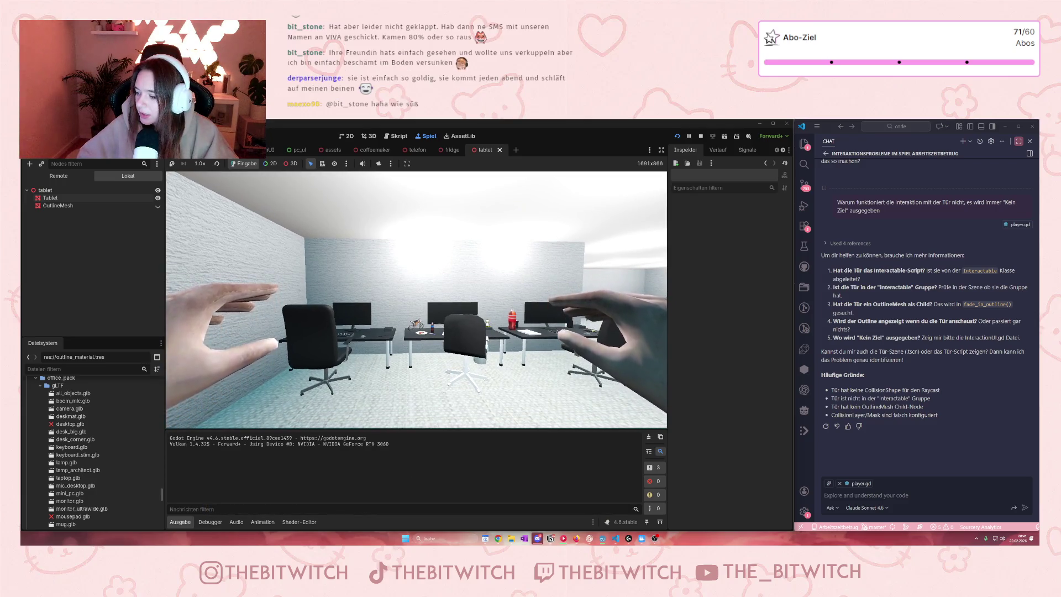
{"action": "mouse_move", "coordinate": [416, 300]}
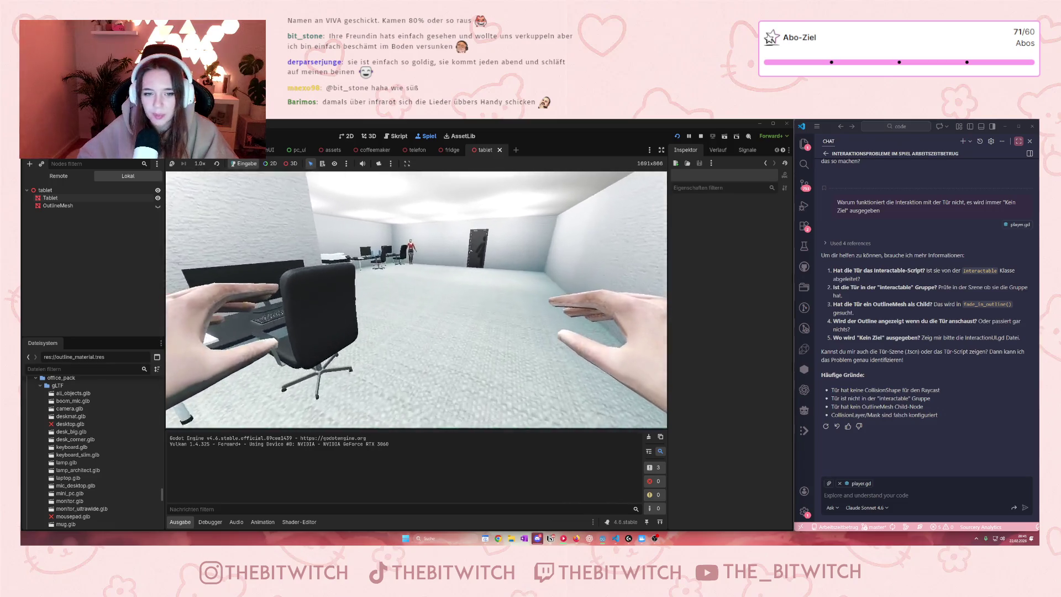
{"action": "key", "text": "w"}
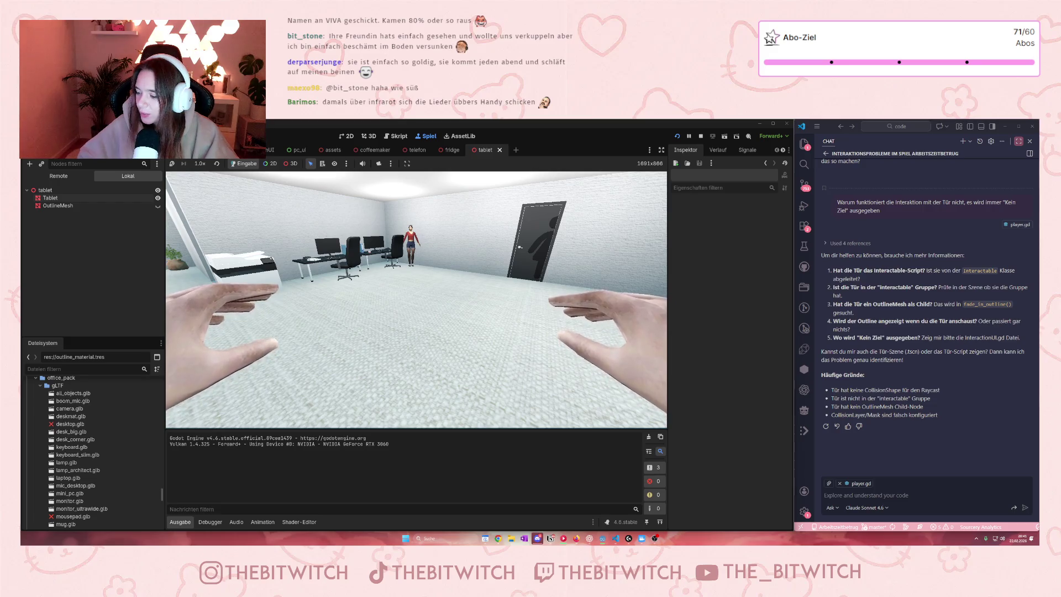
{"action": "key", "text": "w"}
{"action": "key", "text": "w"}
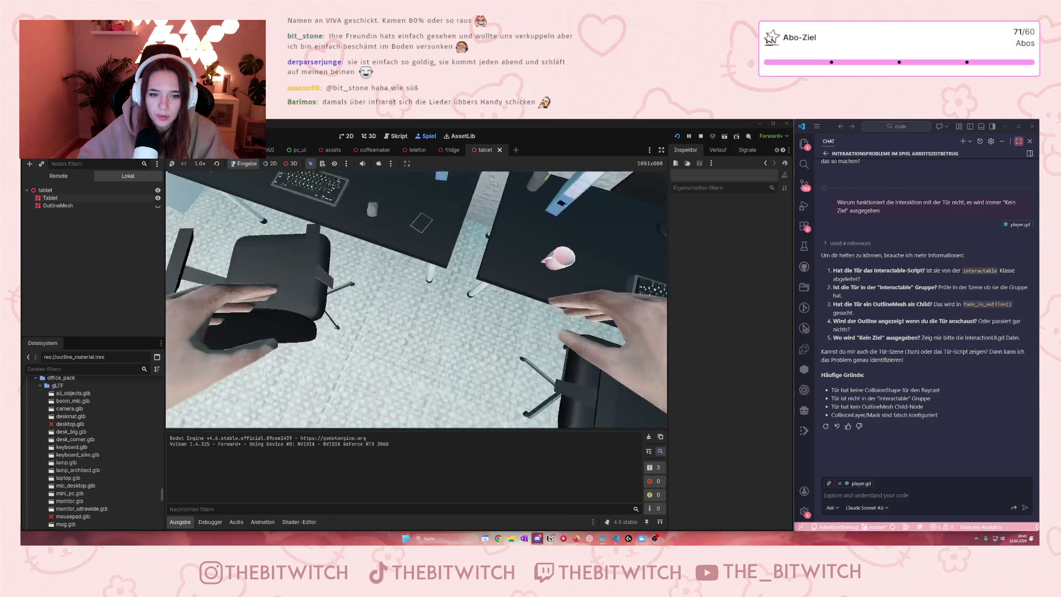
{"action": "key", "text": "e"}
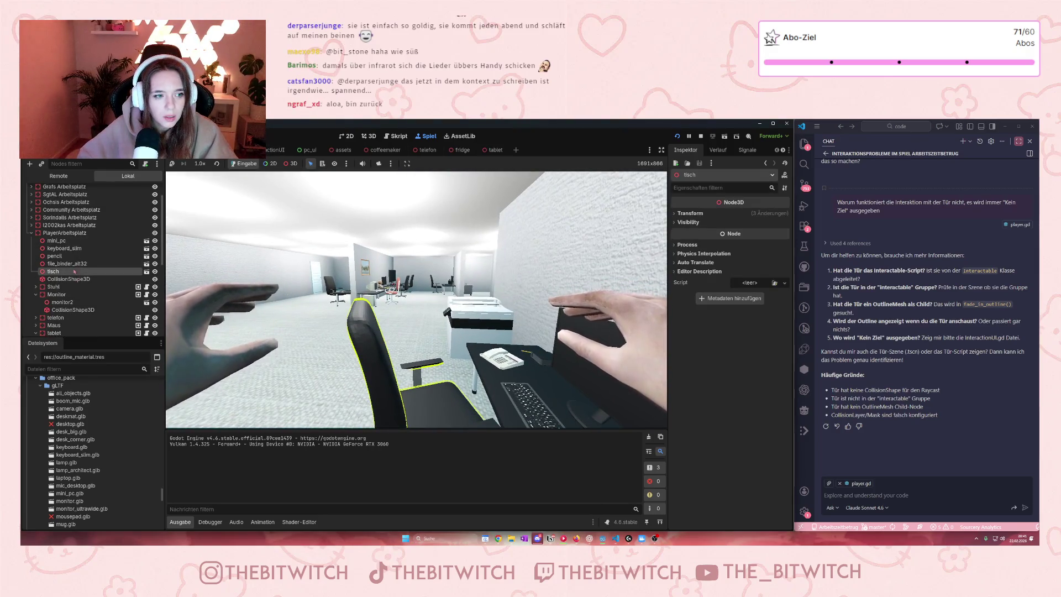
Stop the game, narrow the desk mouse's collision box along X, and save
{"action": "key", "text": "F8"}
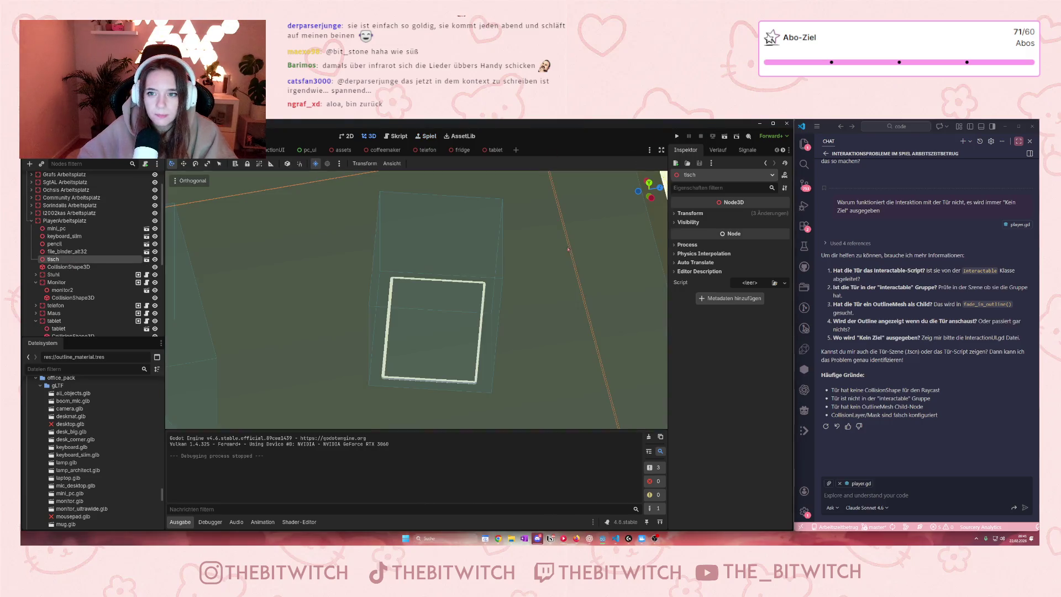
{"action": "scroll", "coordinate": [297, 281], "scroll_direction": "up", "scroll_amount": 10}
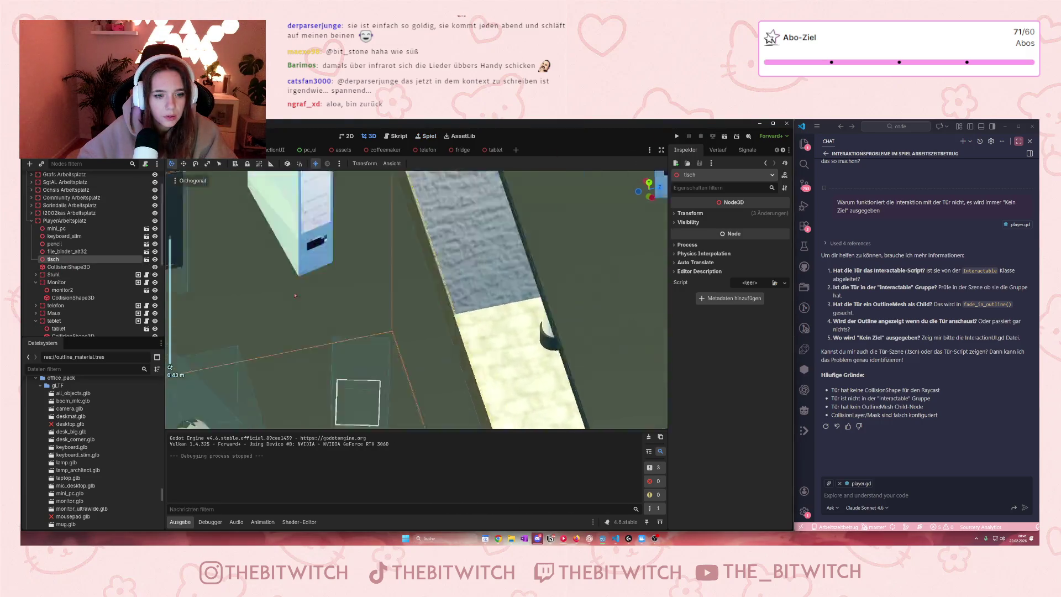
{"action": "scroll", "coordinate": [290, 292], "scroll_direction": "down", "scroll_amount": 10}
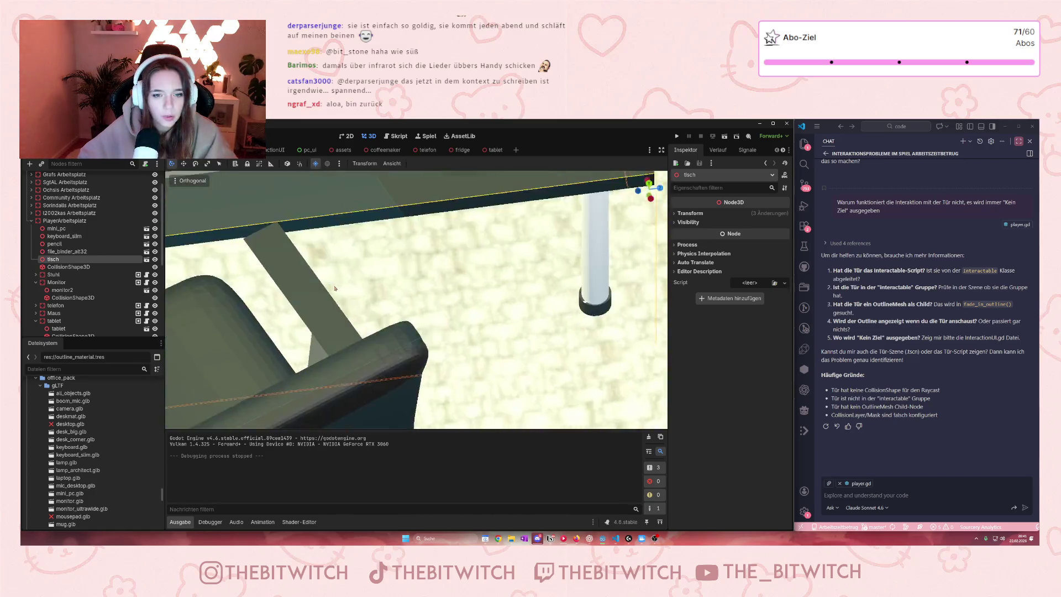
{"action": "scroll", "coordinate": [365, 286], "scroll_direction": "down", "scroll_amount": 8}
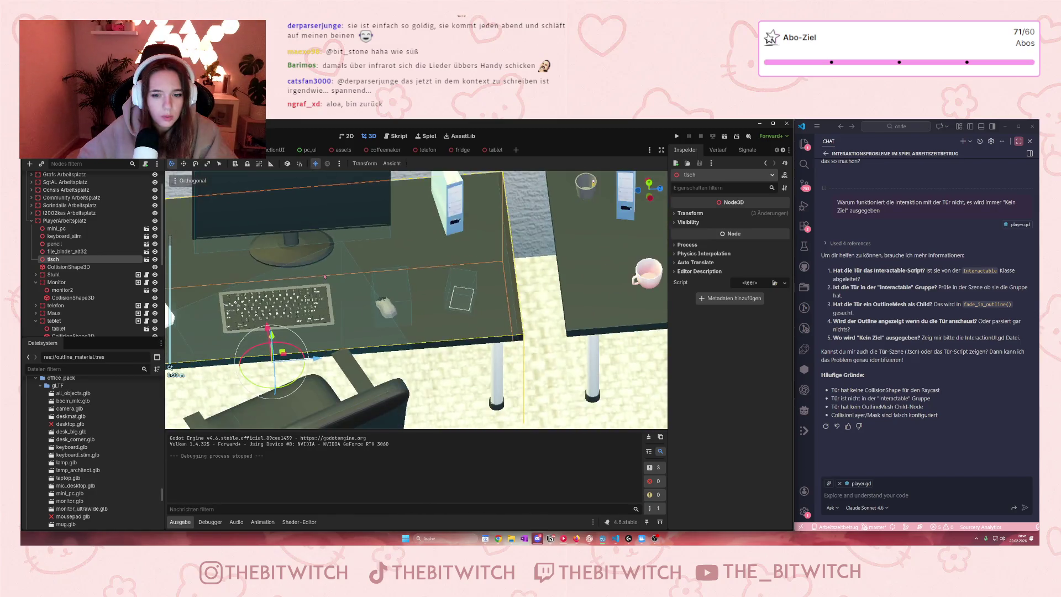
{"action": "scroll", "coordinate": [410, 303], "scroll_direction": "up", "scroll_amount": 3}
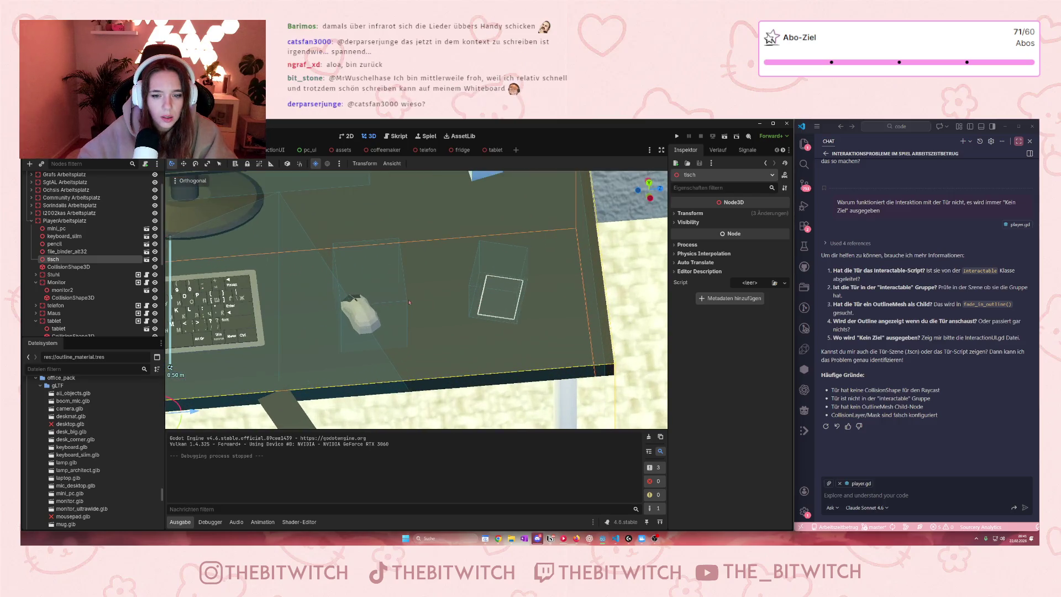
{"action": "left_click", "coordinate": [398, 311]}
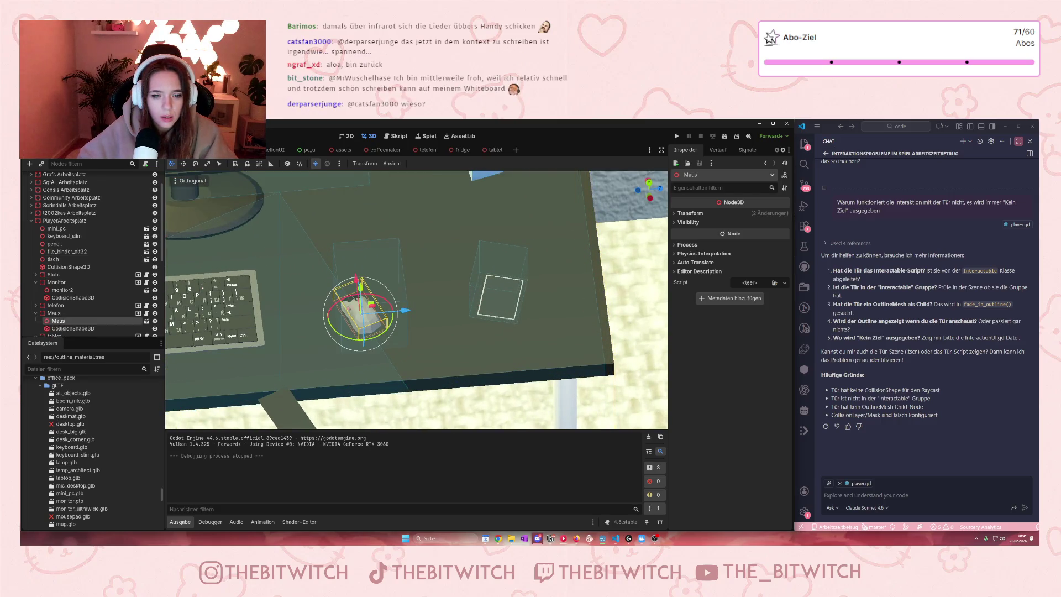
{"action": "left_click", "coordinate": [73, 328]}
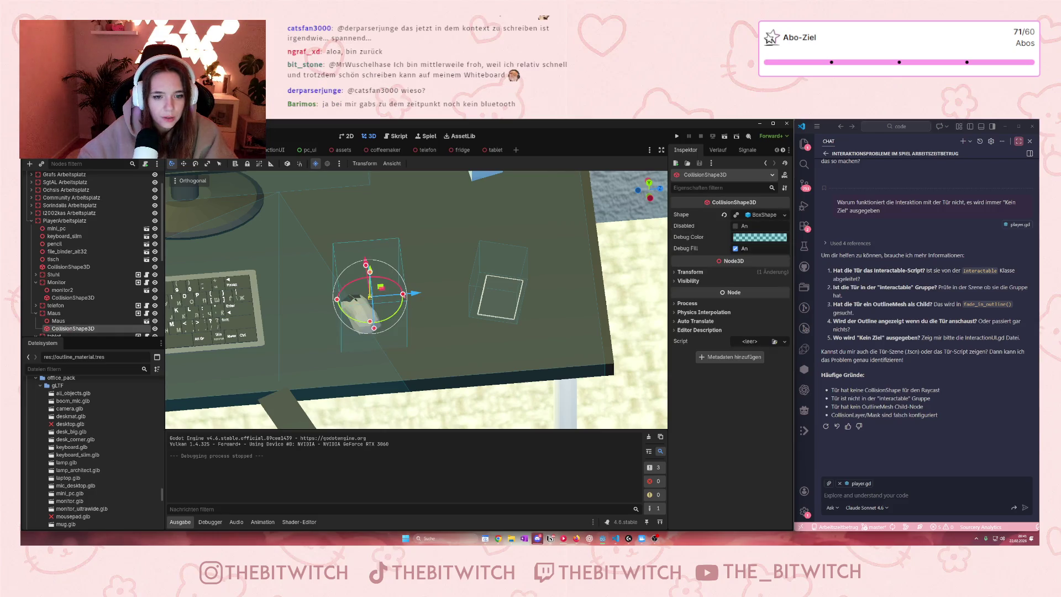
{"action": "left_click_drag", "start_coordinate": [403, 293], "coordinate": [381, 296]}
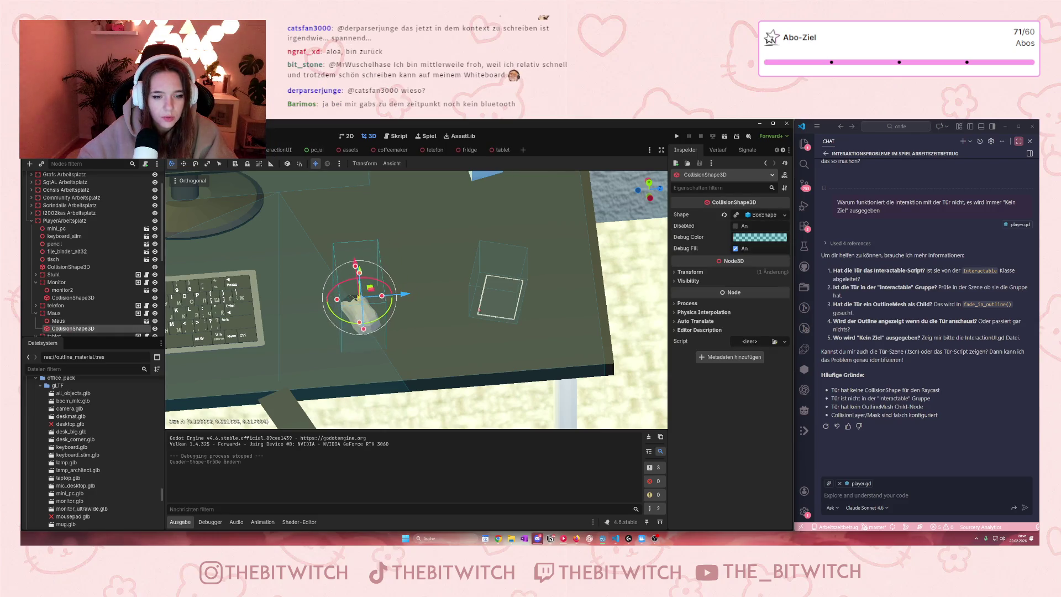
{"action": "key", "text": "ctrl+s"}
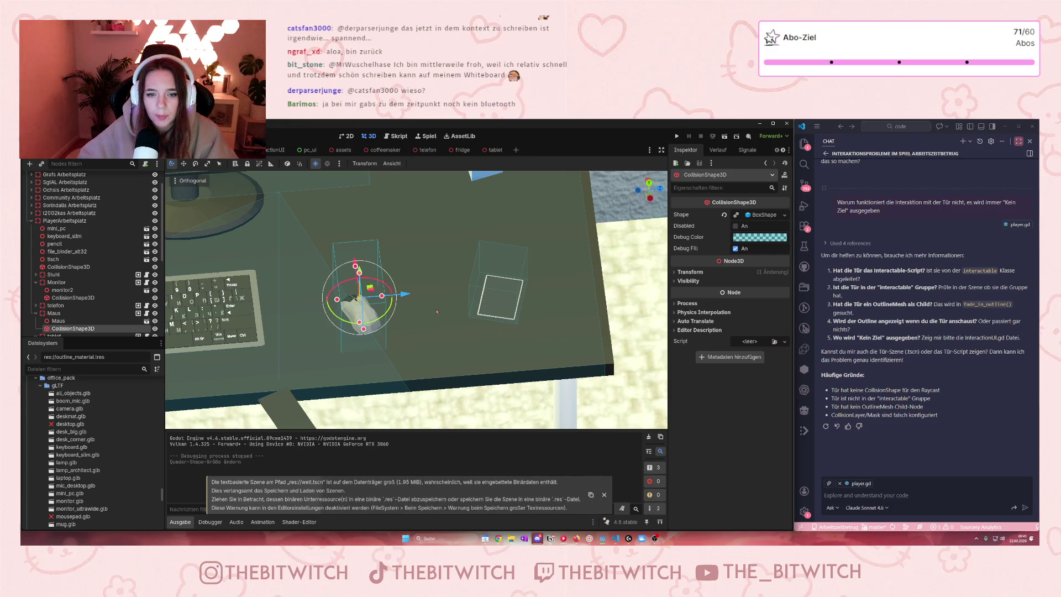
Resize the tablet's collision box along Y, save, and relaunch the game
{"action": "left_click", "coordinate": [500, 299]}
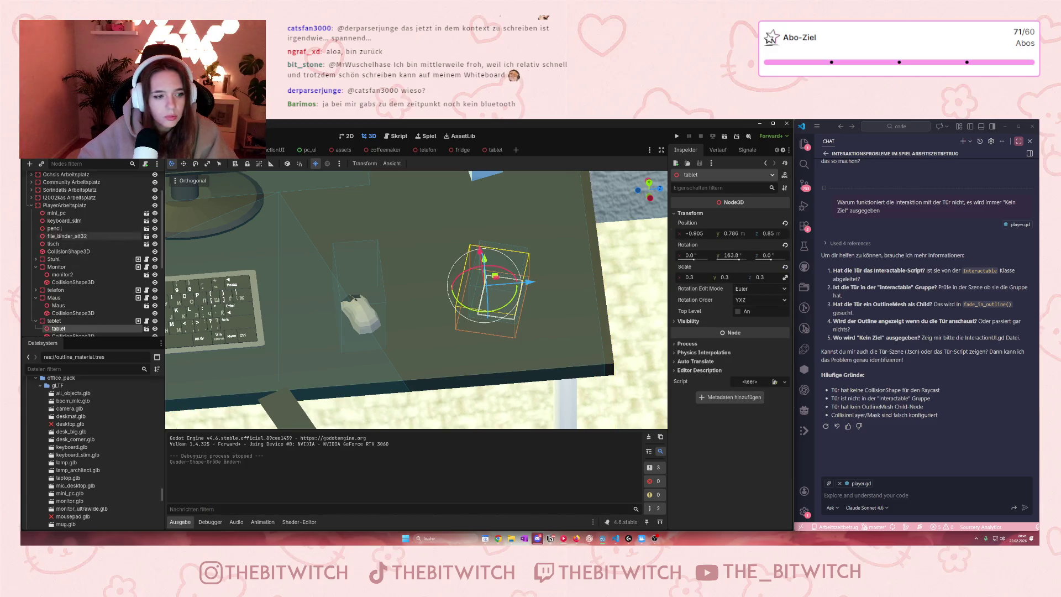
{"action": "scroll", "coordinate": [72, 243], "scroll_direction": "down", "scroll_amount": 3}
{"action": "left_click", "coordinate": [73, 277]}
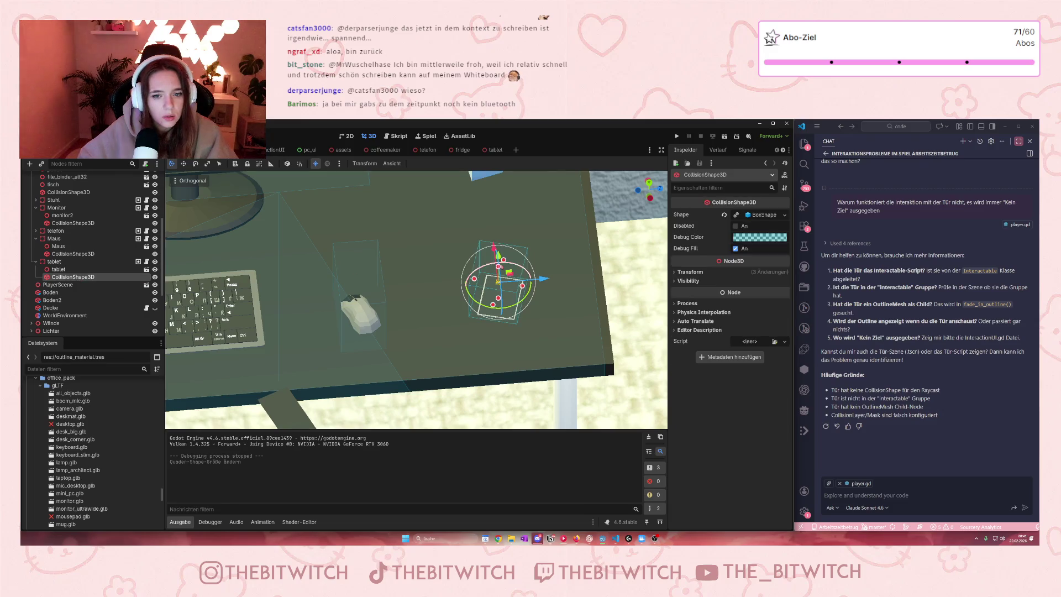
{"action": "left_click_drag", "start_coordinate": [498, 266], "coordinate": [498, 256]}
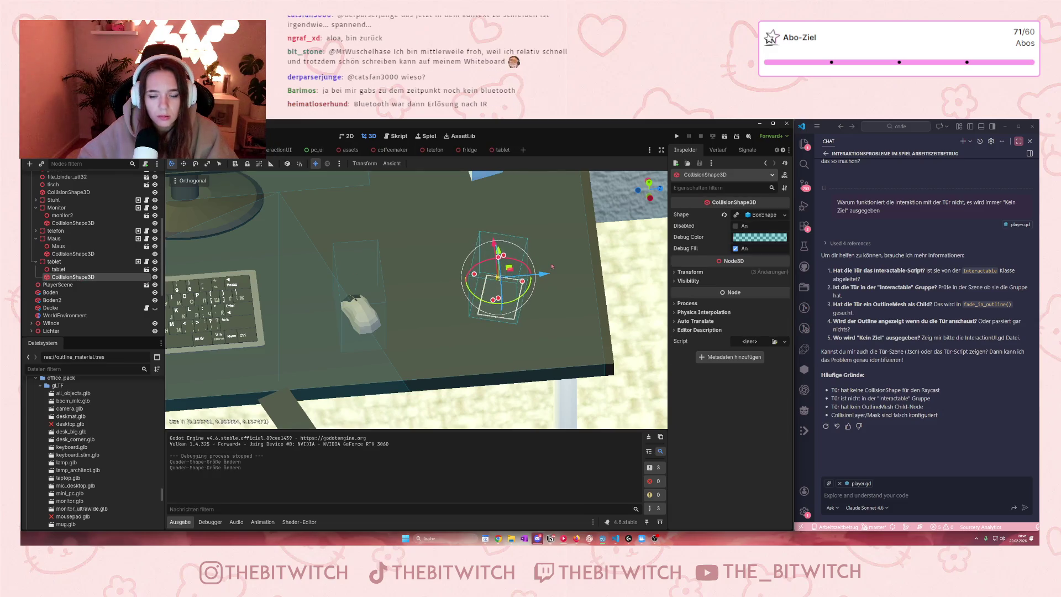
{"action": "key", "text": "ctrl+s"}
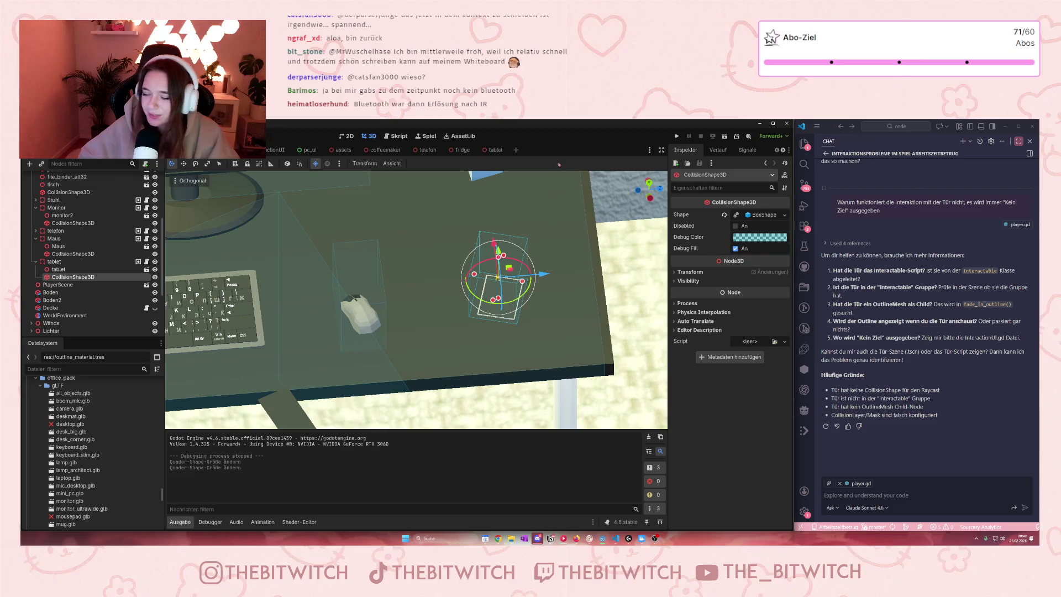
{"action": "left_click", "coordinate": [677, 136]}
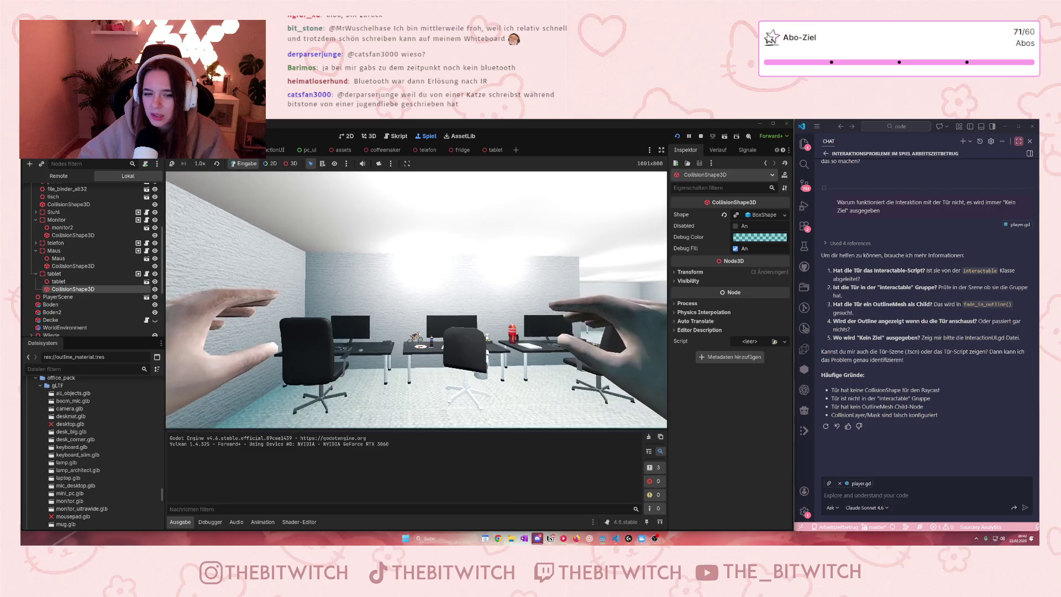
Walk back and forth around the office desks in first-person, then stop the game
{"action": "key", "text": "w"}
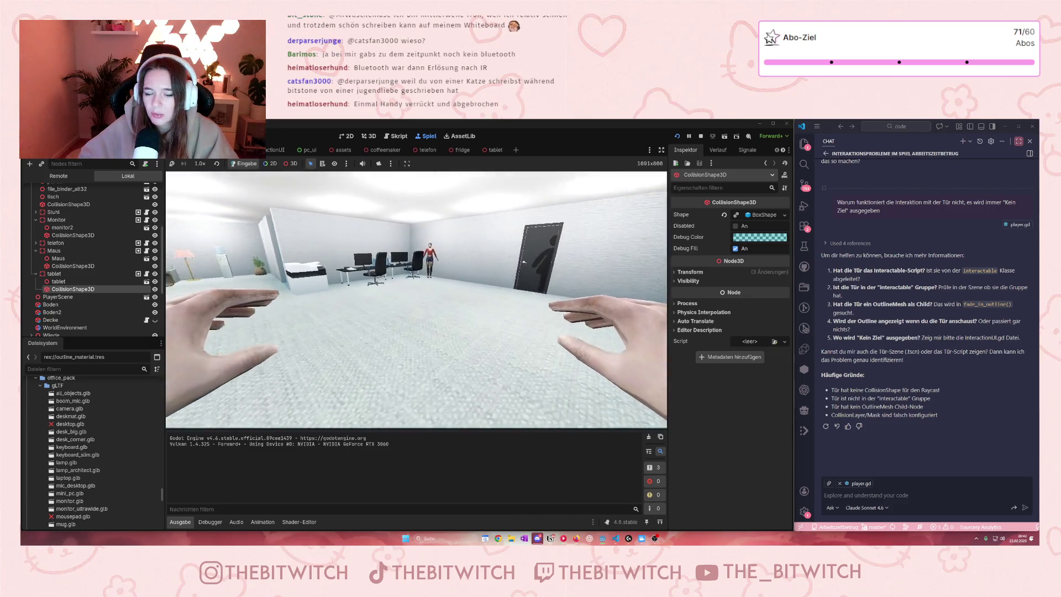
{"action": "key", "text": "w"}
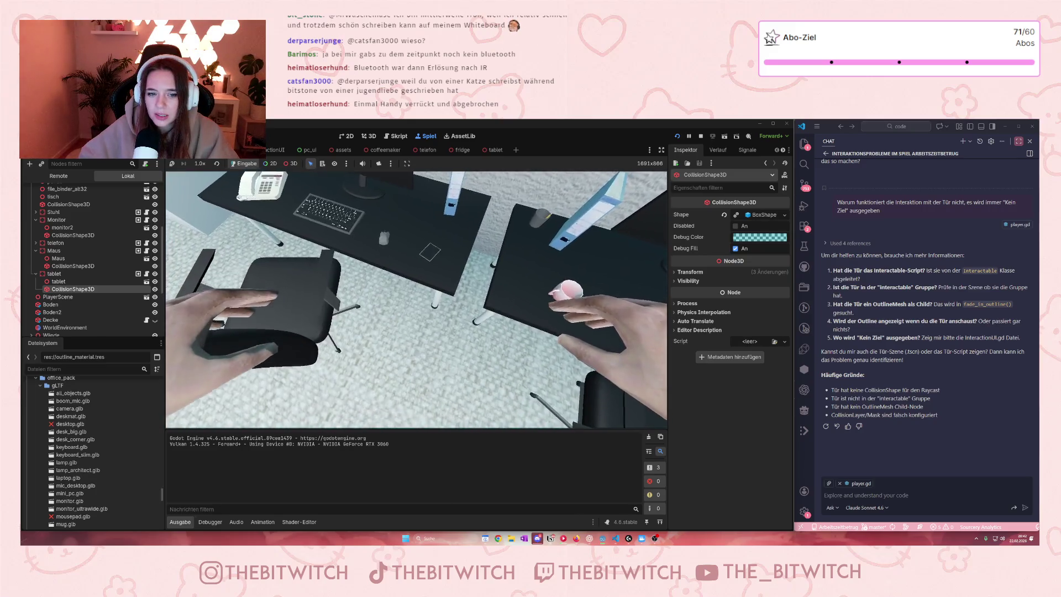
{"action": "key", "text": "s"}
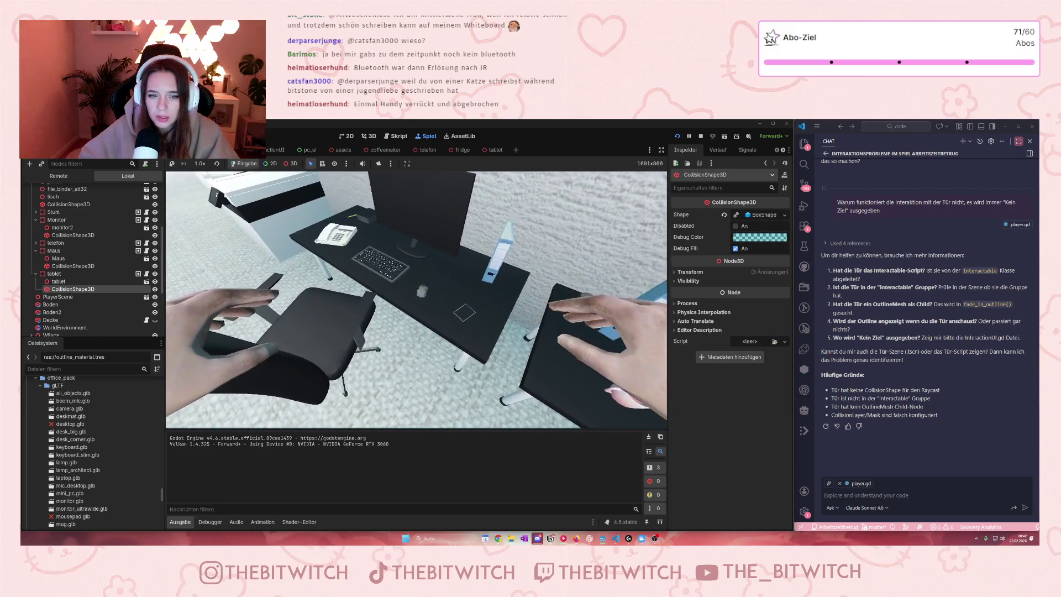
{"action": "key", "text": "s"}
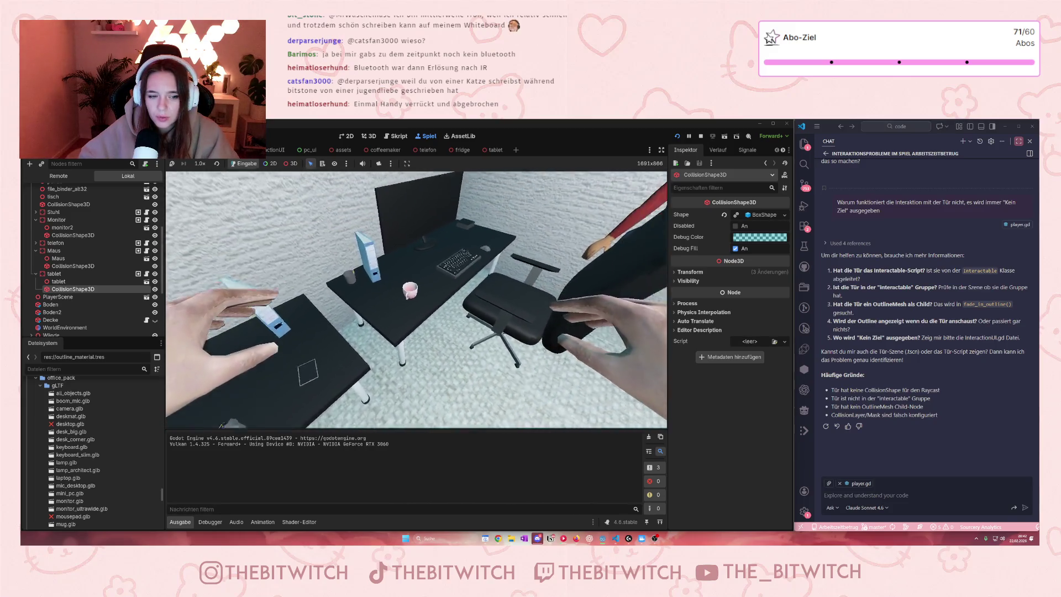
{"action": "key", "text": "s"}
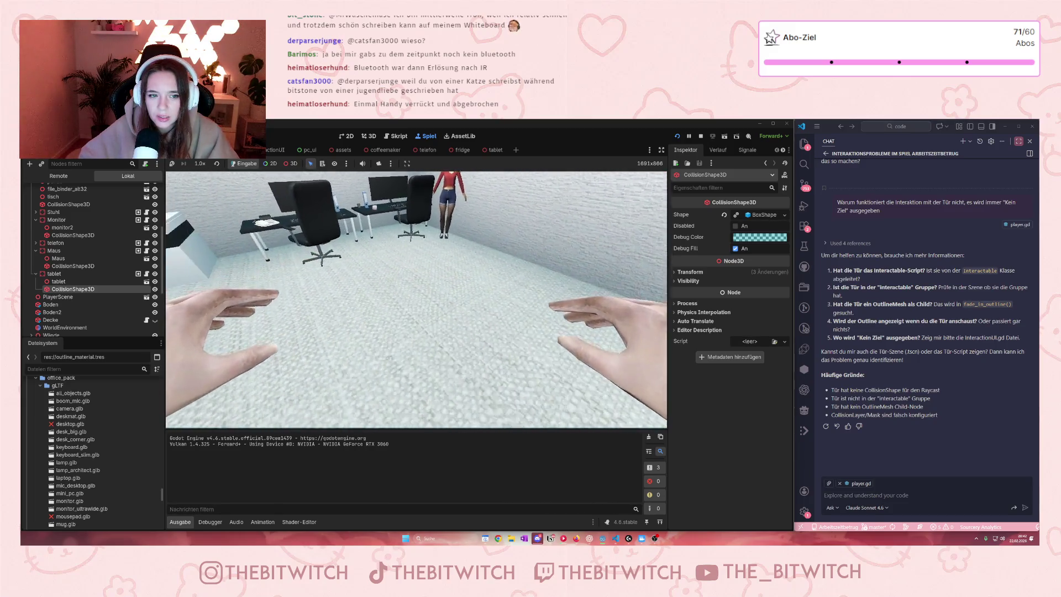
{"action": "key", "text": "s"}
{"action": "key", "text": "w"}
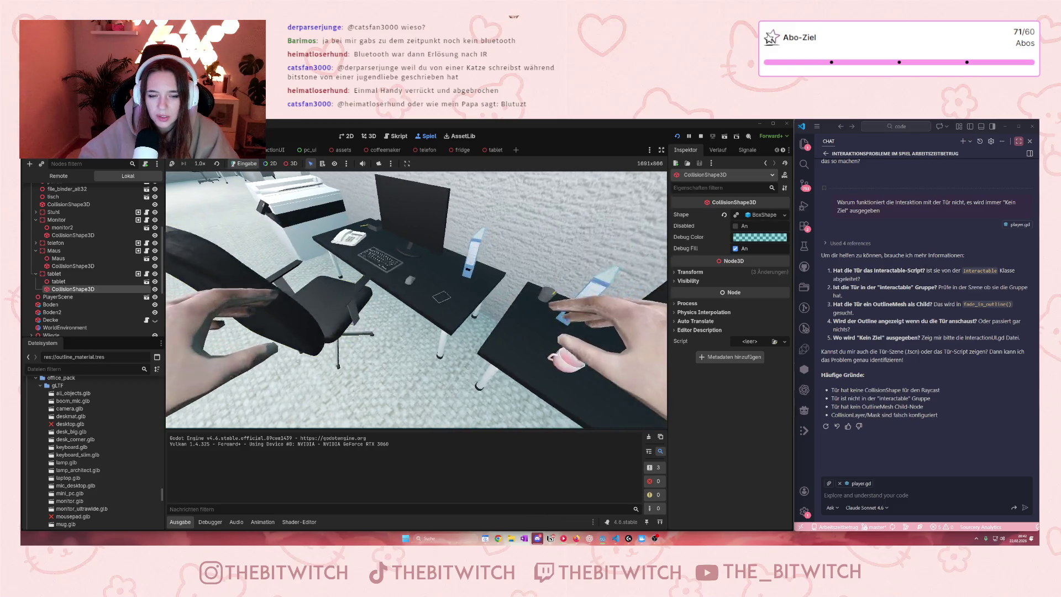
{"action": "key", "text": "s"}
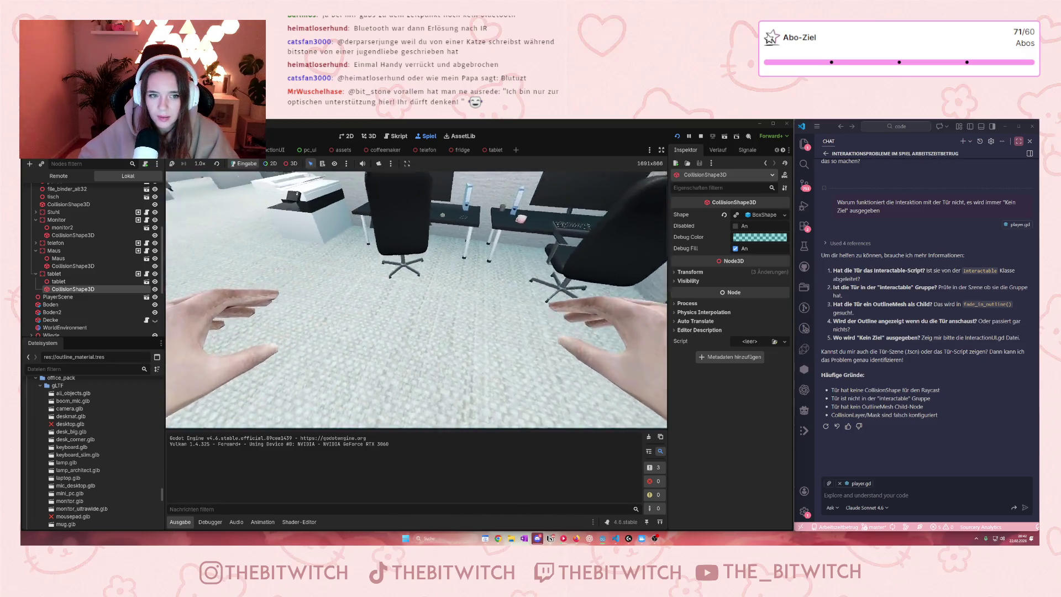
{"action": "key", "text": "s"}
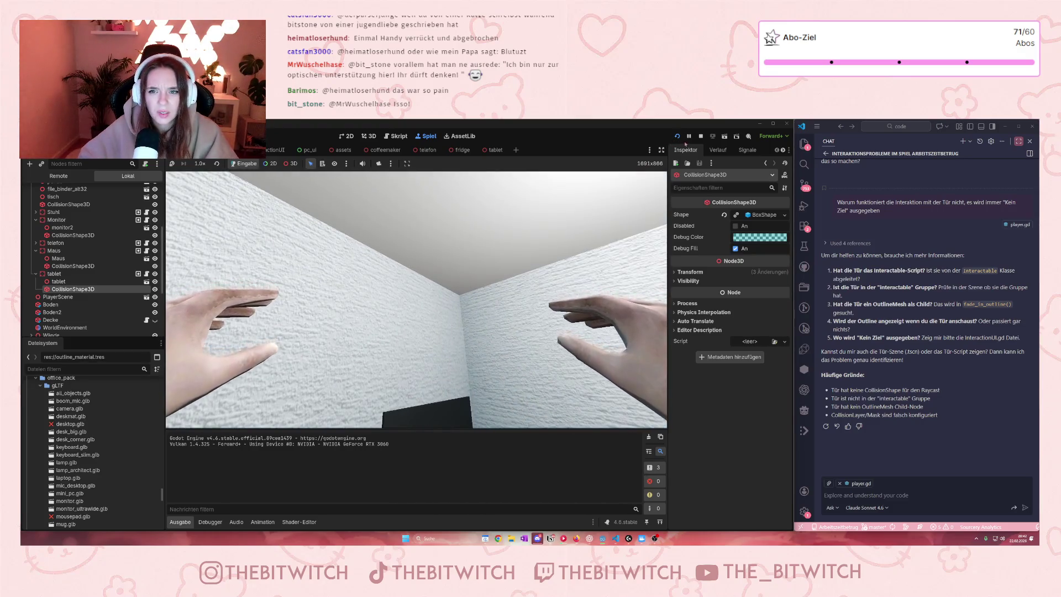
{"action": "left_click", "coordinate": [701, 135]}
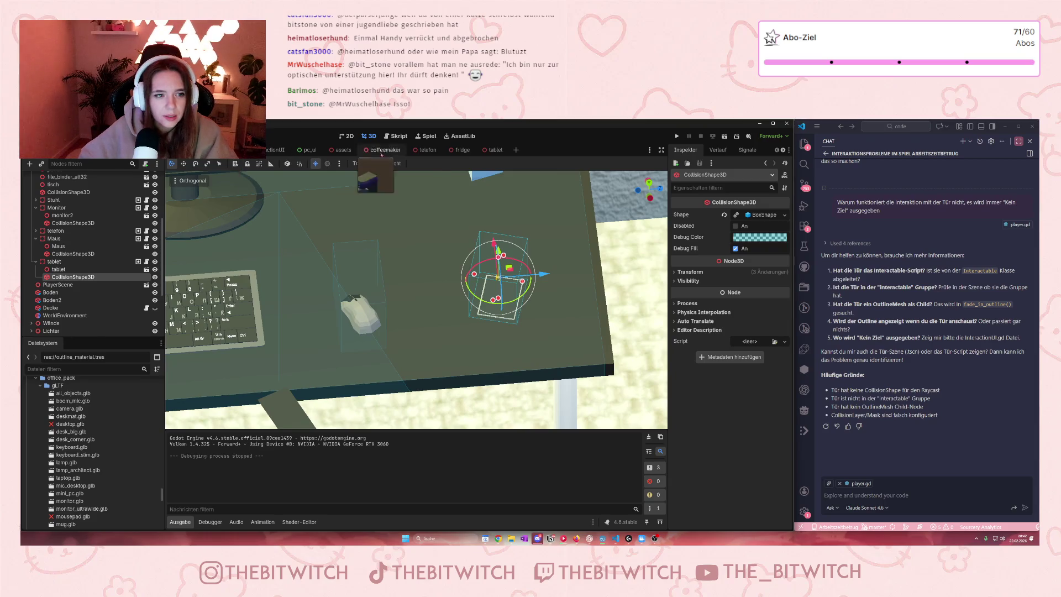
Select the Maus model inside its interactable and focus the view on it
{"action": "scroll", "coordinate": [88, 285], "scroll_direction": "down", "scroll_amount": 3}
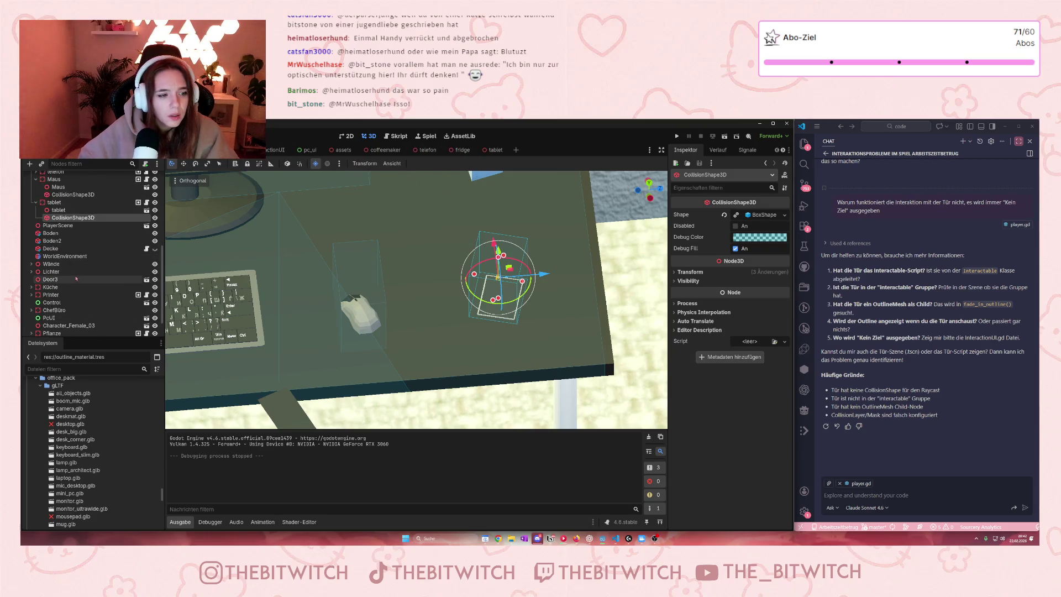
{"action": "scroll", "coordinate": [88, 285], "scroll_direction": "up", "scroll_amount": 4}
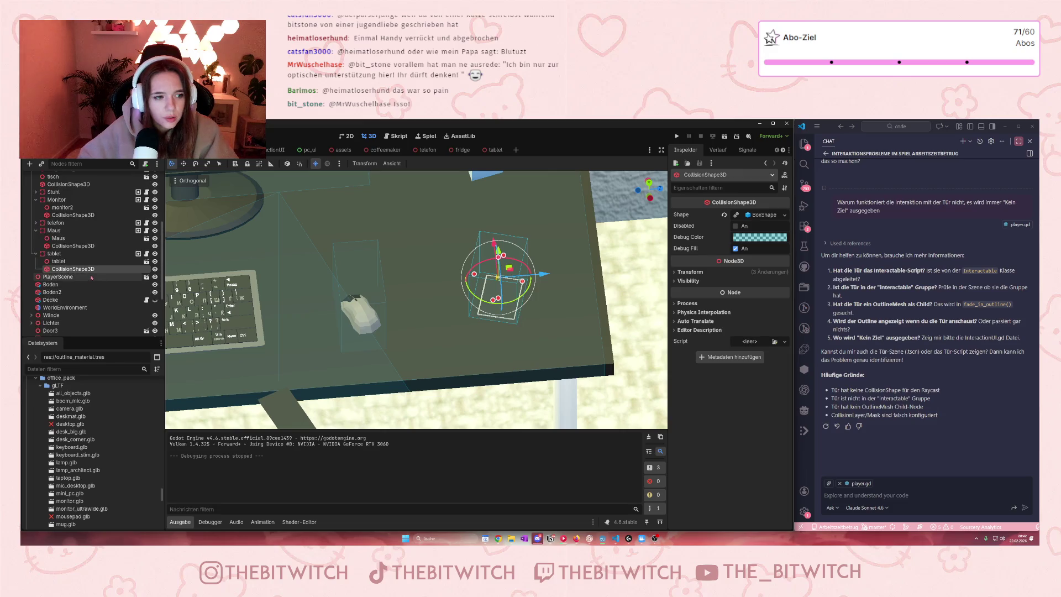
{"action": "left_click", "coordinate": [55, 250]}
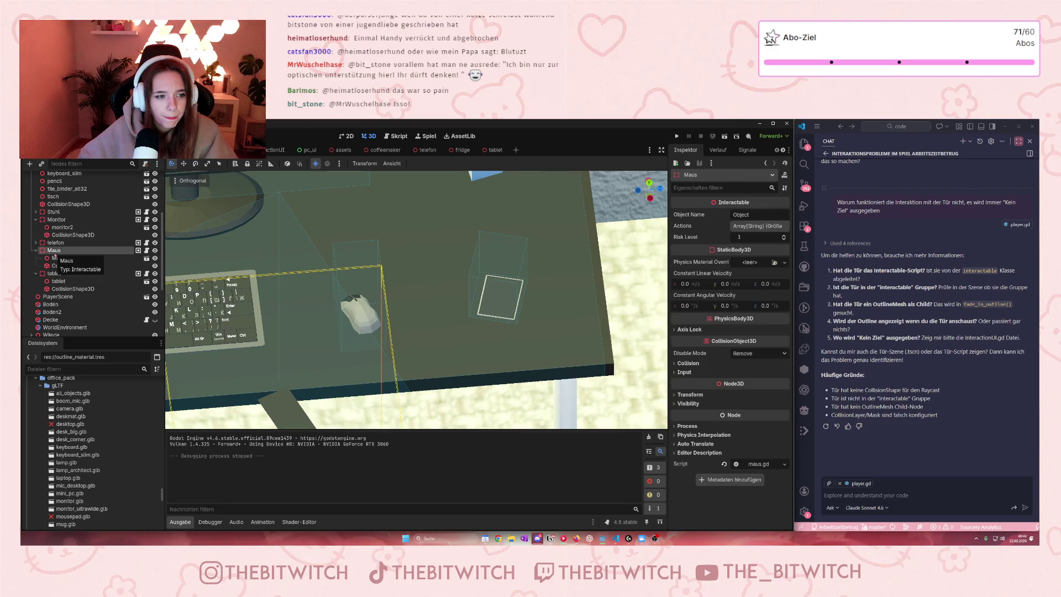
{"action": "left_click", "coordinate": [58, 258]}
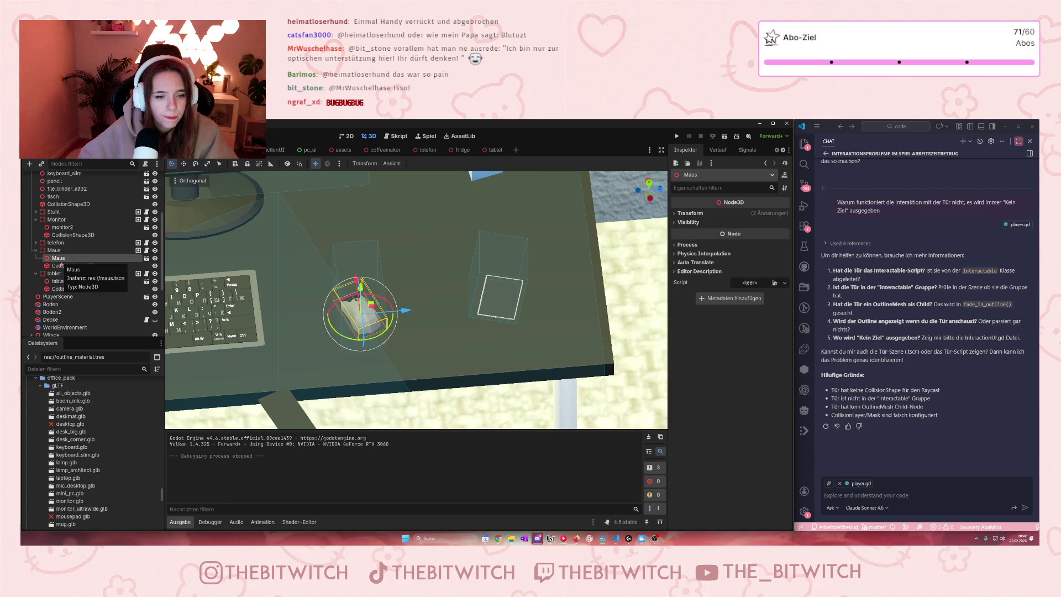
{"action": "scroll", "coordinate": [307, 303], "scroll_direction": "up", "scroll_amount": 5}
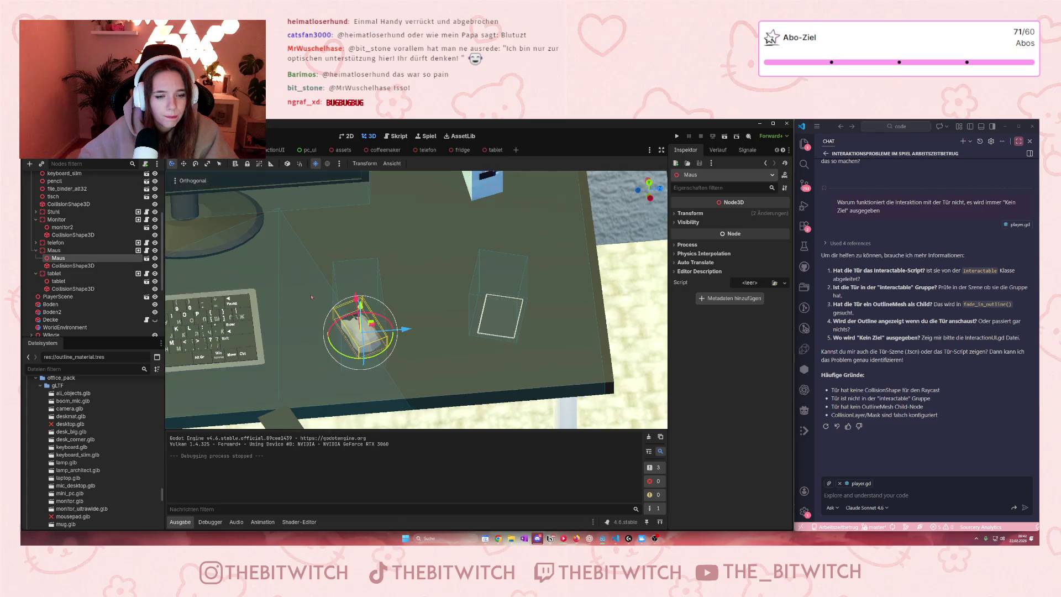
{"action": "scroll", "coordinate": [307, 303], "scroll_direction": "down", "scroll_amount": 8}
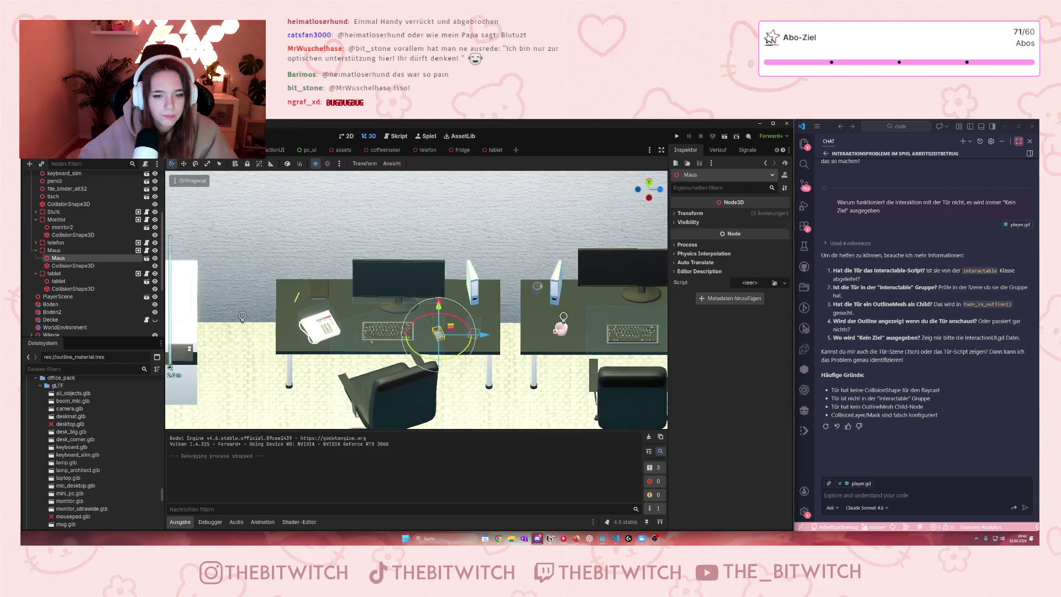
{"action": "scroll", "coordinate": [219, 333], "scroll_direction": "up", "scroll_amount": 8}
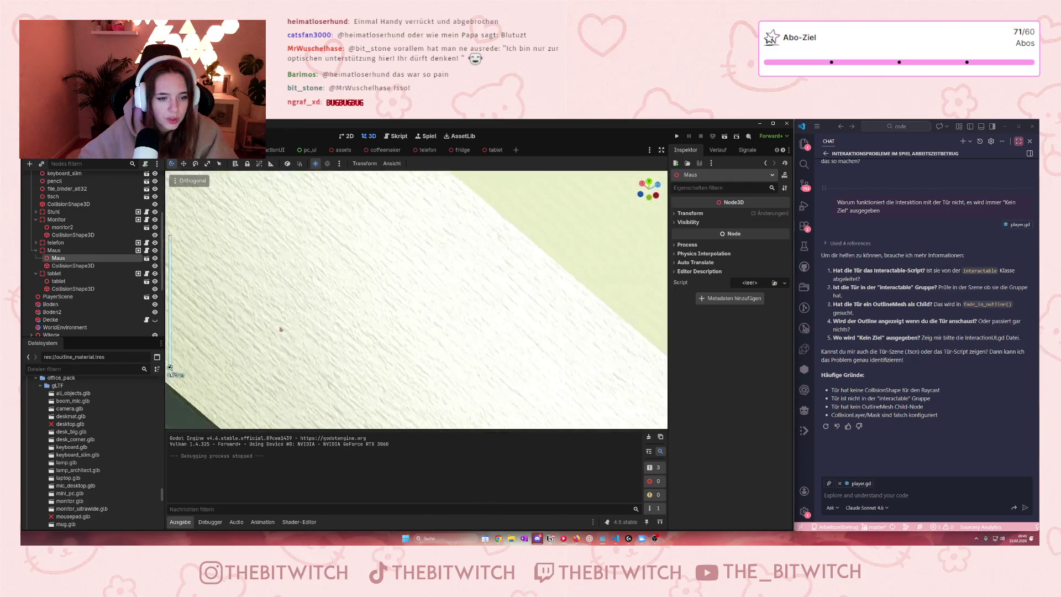
{"action": "scroll", "coordinate": [226, 338], "scroll_direction": "down", "scroll_amount": 3}
{"action": "key", "text": "f"}
{"action": "scroll", "coordinate": [502, 358], "scroll_direction": "up", "scroll_amount": 4}
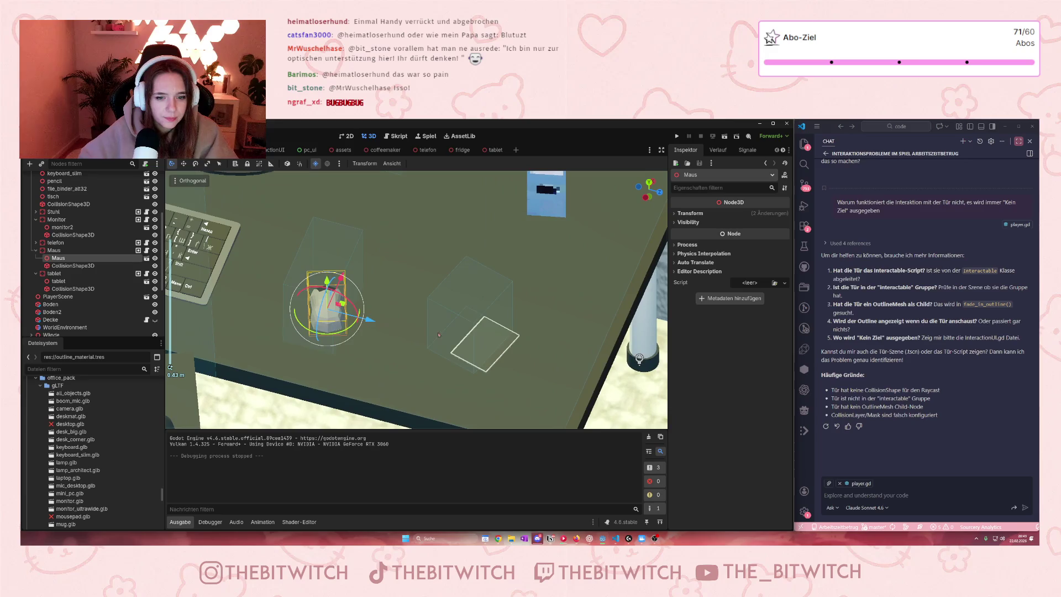
Lower the tablet to Position y 0.777 and shift its collision box along X
{"action": "left_click_drag", "start_coordinate": [502, 357], "coordinate": [486, 343]}
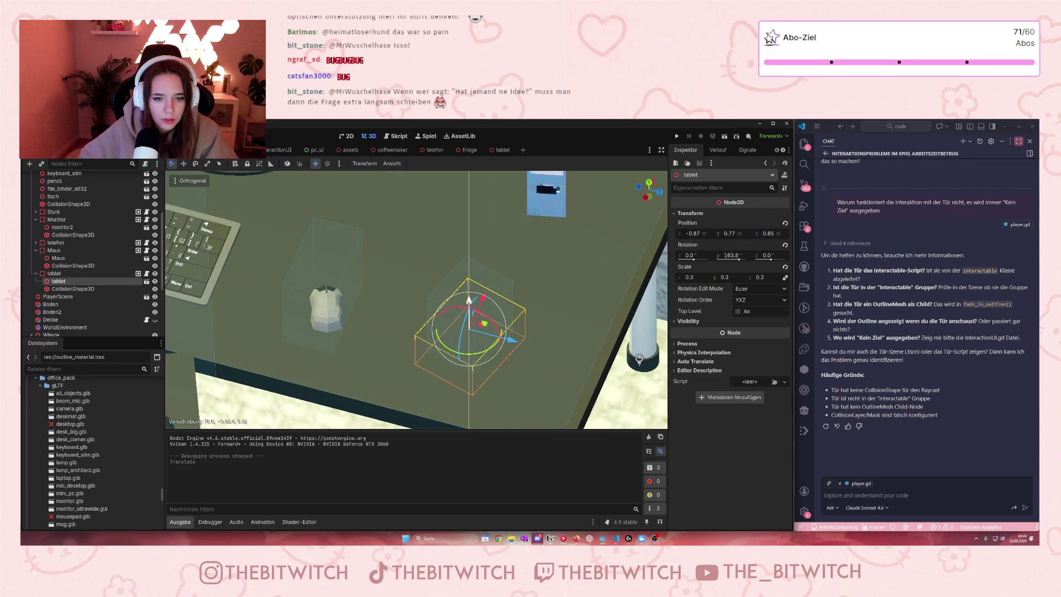
{"action": "mouse_move", "coordinate": [468, 297]}
{"action": "left_mouse_down"}
{"action": "mouse_move", "coordinate": [470, 287]}
{"action": "mouse_move", "coordinate": [469, 318]}
{"action": "mouse_move", "coordinate": [500, 298]}
{"action": "left_mouse_up"}
{"action": "left_click", "coordinate": [63, 289]}
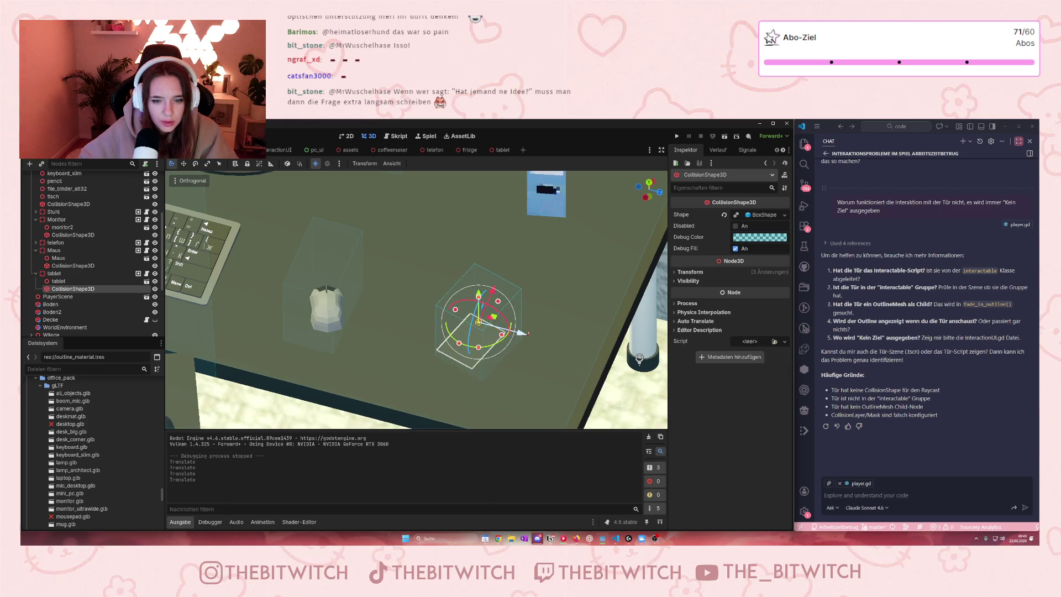
{"action": "left_click_drag", "start_coordinate": [522, 333], "coordinate": [514, 338]}
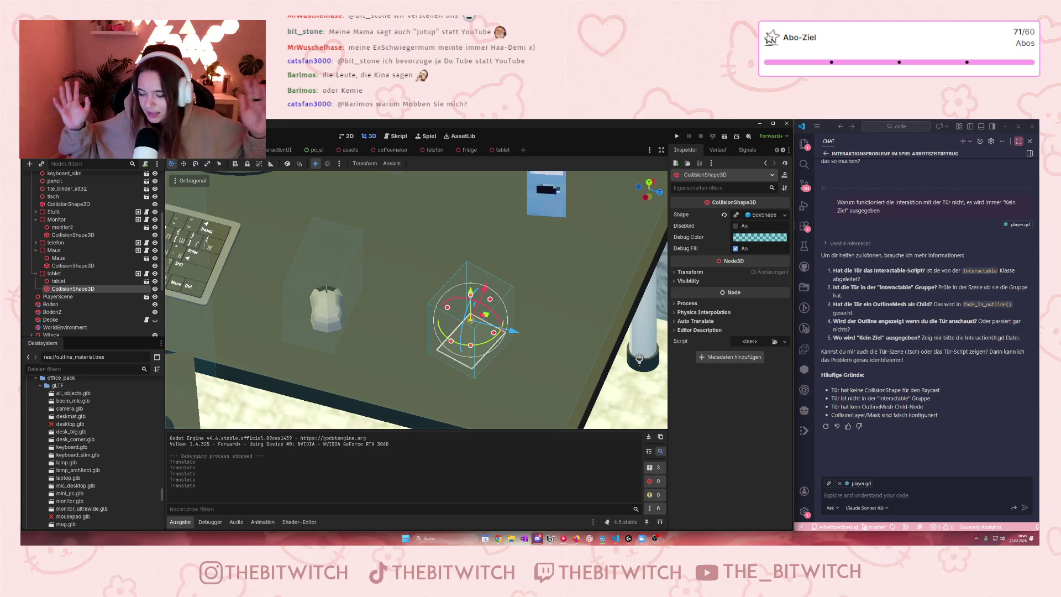
Select the tisch desk, save the office scene, and launch the game again
{"action": "scroll", "coordinate": [256, 333], "scroll_direction": "up", "scroll_amount": 2}
{"action": "scroll", "coordinate": [257, 333], "scroll_direction": "down", "scroll_amount": 2}
{"action": "left_click", "coordinate": [256, 333]}
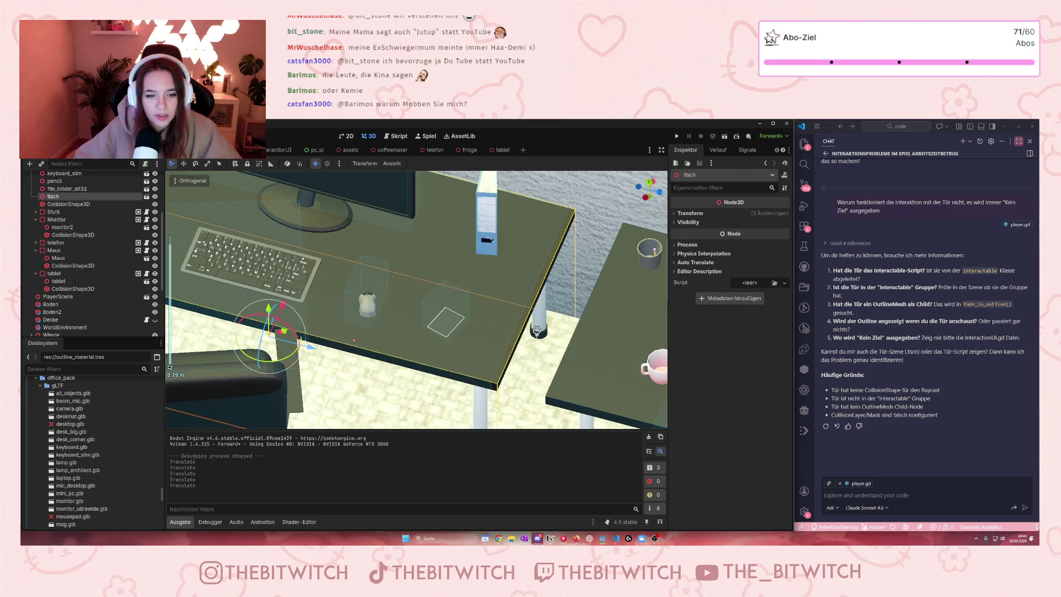
{"action": "key", "text": "ctrl+s"}
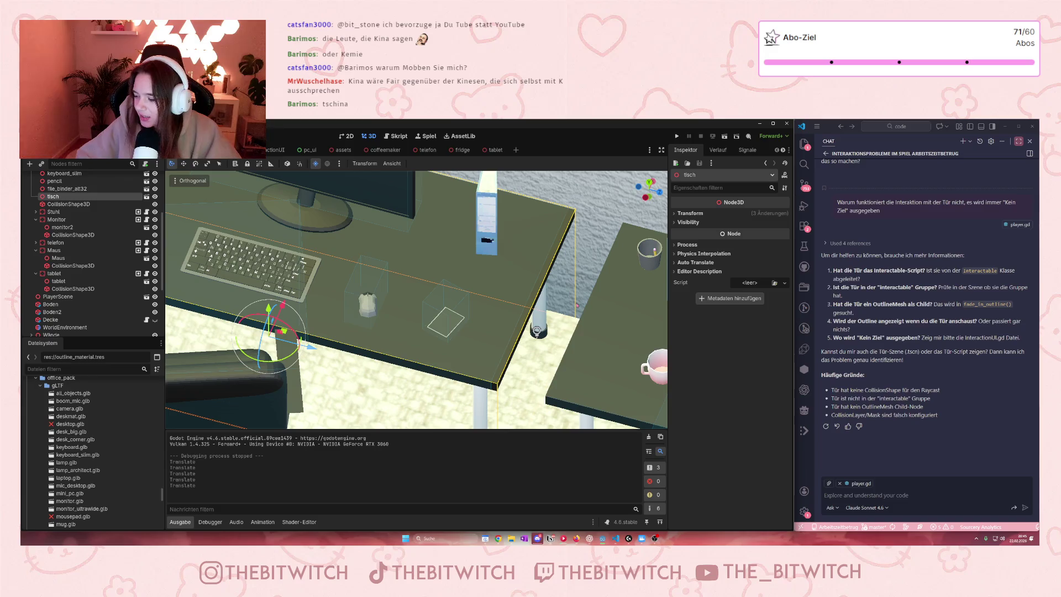
{"action": "left_click", "coordinate": [677, 136]}
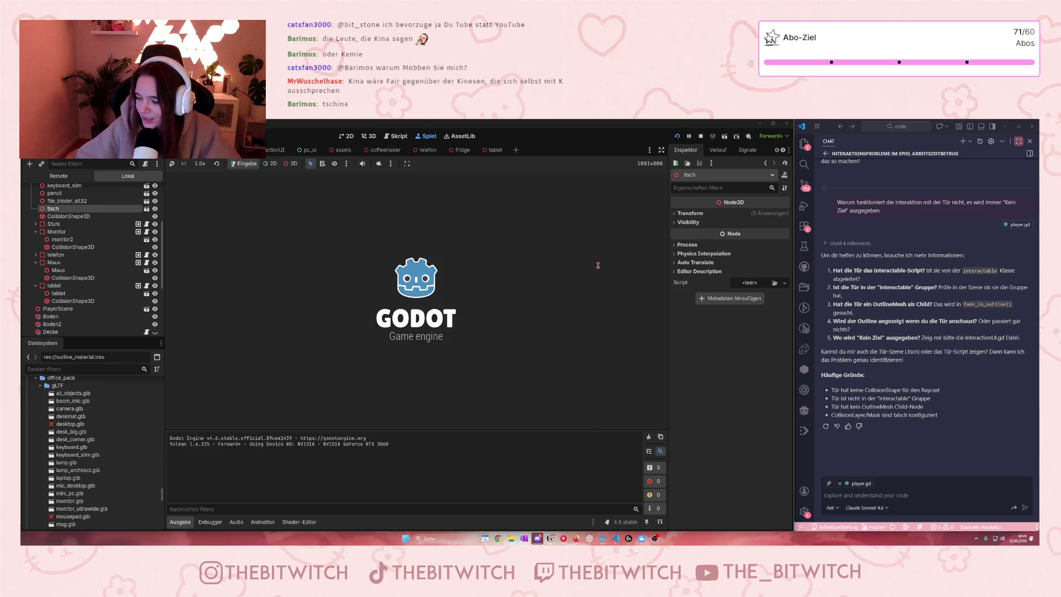
{"action": "key", "text": "w"}
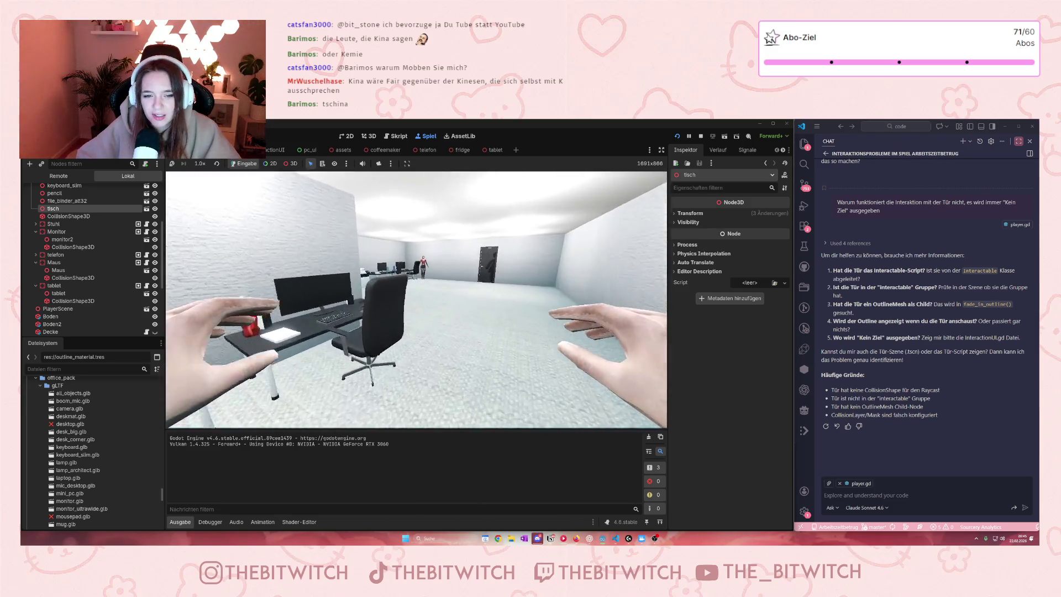
{"action": "key", "text": "w"}
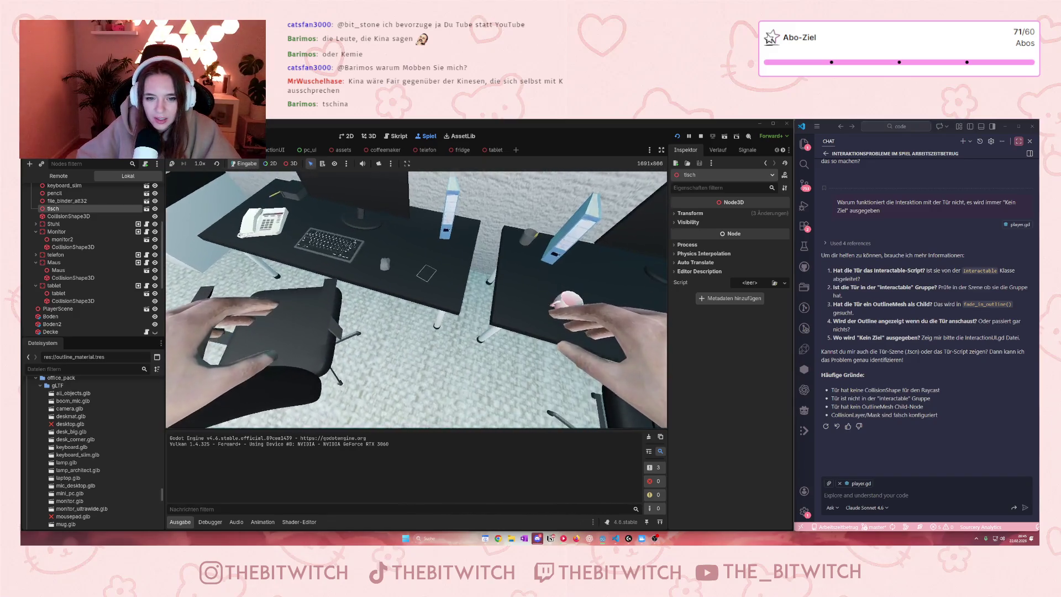
{"action": "key", "text": "F8"}
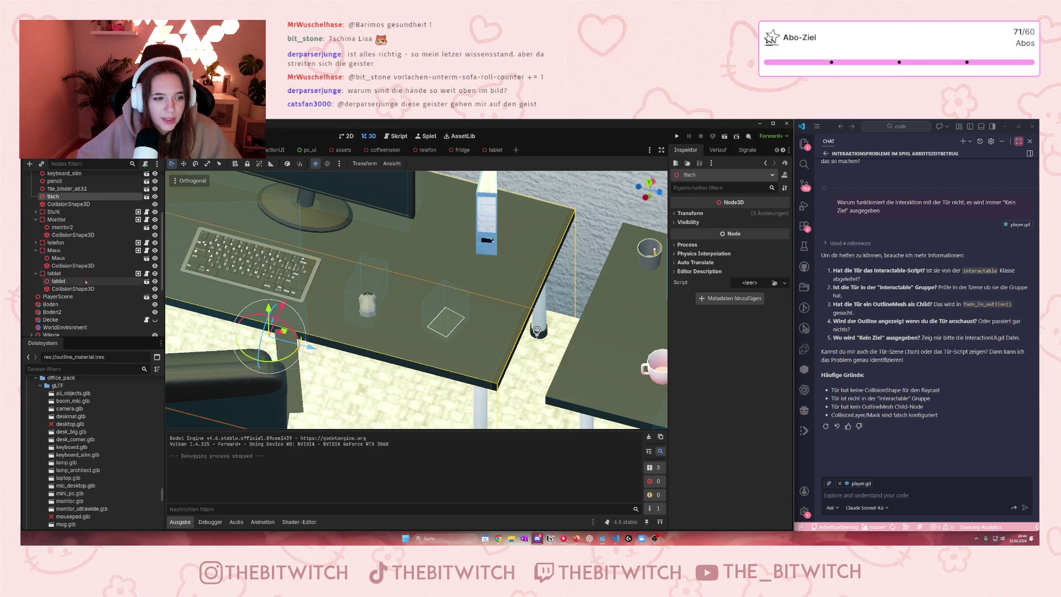
Make the tablet's collision box taller and widen the mouse's collision box along X
{"action": "left_click", "coordinate": [59, 281]}
{"action": "left_click", "coordinate": [73, 289]}
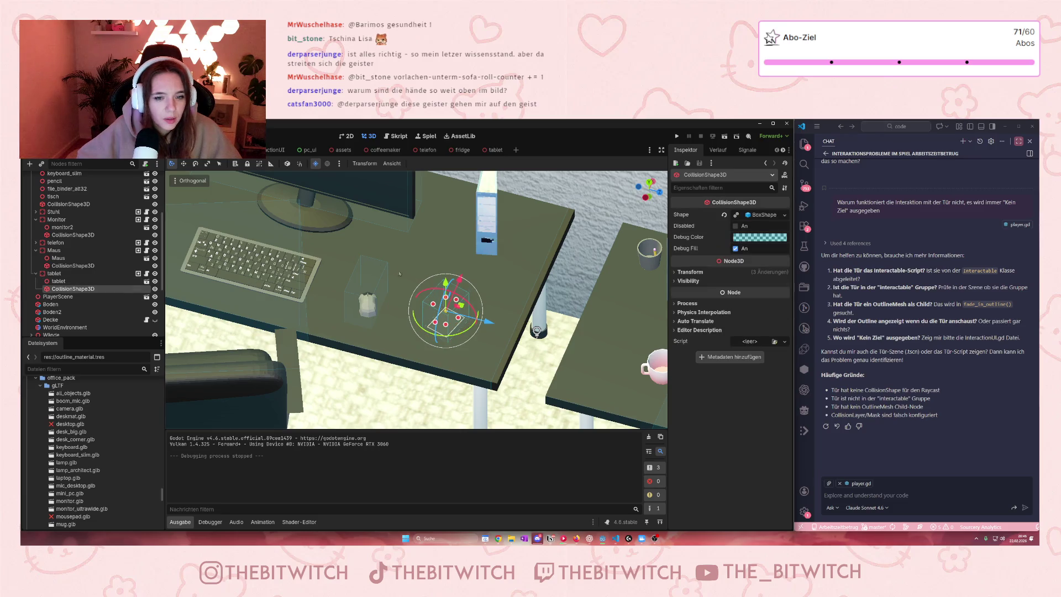
{"action": "mouse_move", "coordinate": [446, 297]}
{"action": "left_mouse_down"}
{"action": "mouse_move", "coordinate": [452, 284]}
{"action": "mouse_move", "coordinate": [471, 315]}
{"action": "mouse_move", "coordinate": [430, 320]}
{"action": "mouse_move", "coordinate": [466, 288]}
{"action": "left_mouse_up"}
{"action": "left_click", "coordinate": [365, 304]}
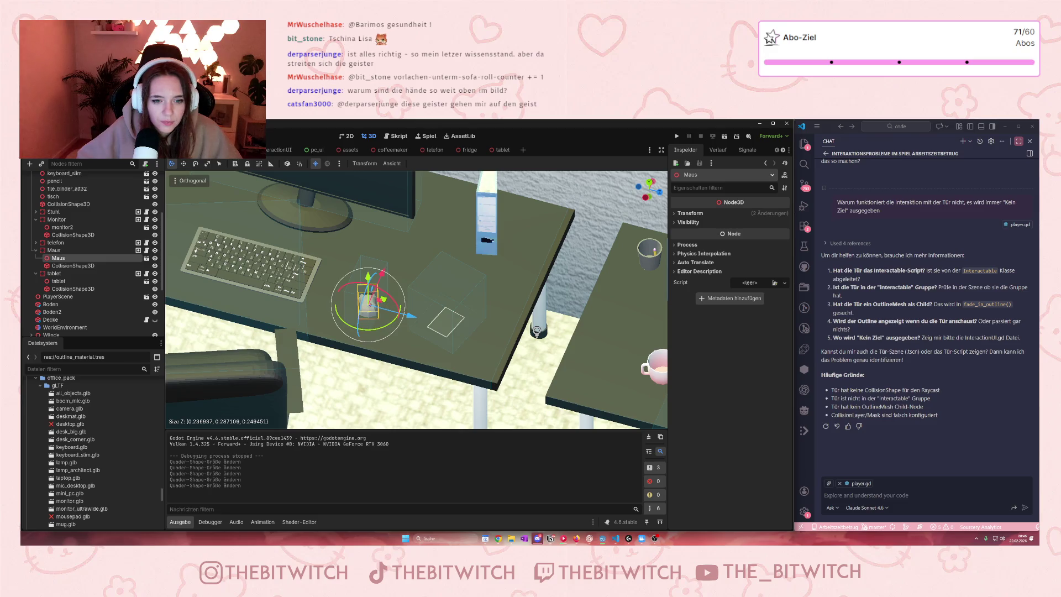
{"action": "left_click", "coordinate": [73, 266]}
{"action": "mouse_move", "coordinate": [379, 296]}
{"action": "left_mouse_down"}
{"action": "mouse_move", "coordinate": [389, 299]}
{"action": "mouse_move", "coordinate": [345, 288]}
{"action": "left_mouse_up"}
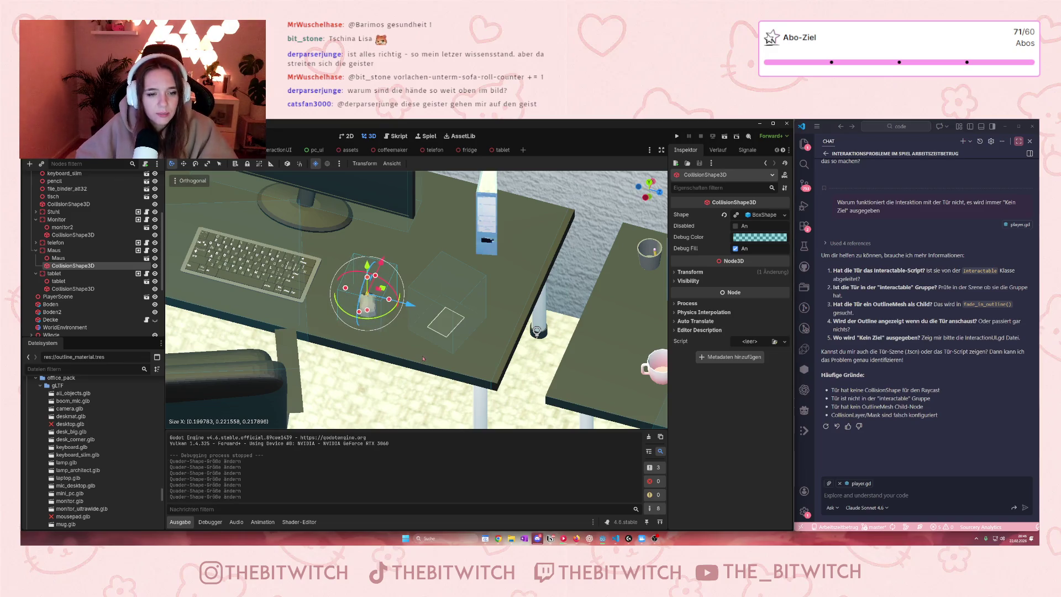
View the Maus scene on its own, save the office scene, and open maus.gd
{"action": "left_click", "coordinate": [58, 258]}
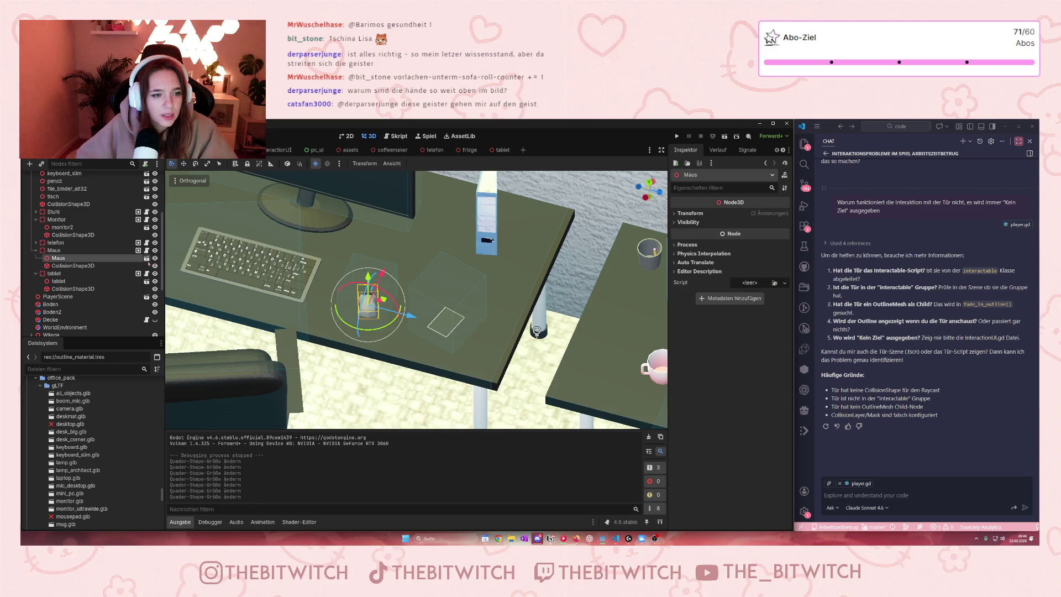
{"action": "left_click", "coordinate": [146, 258]}
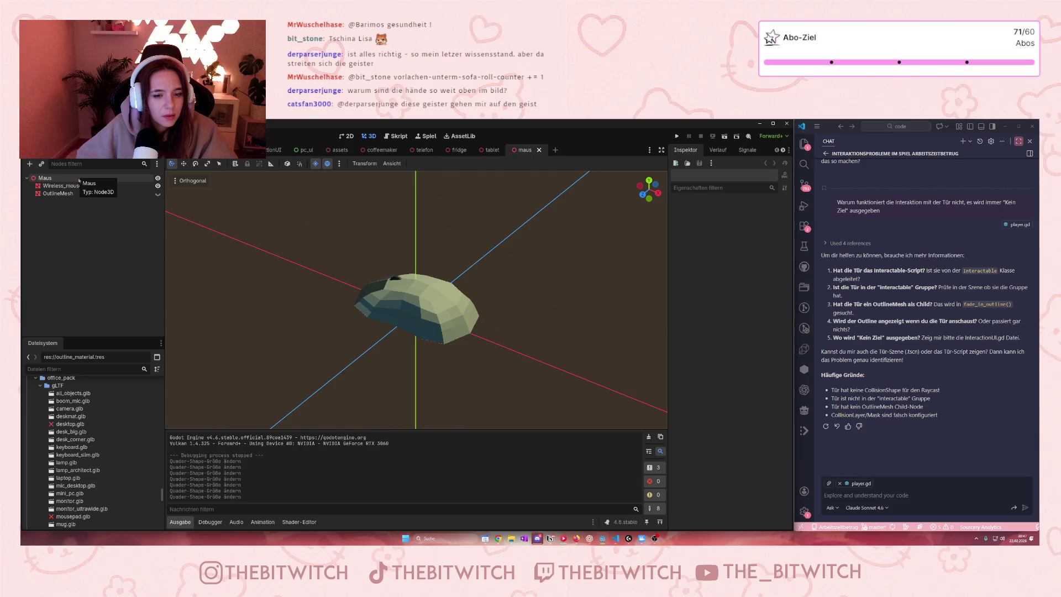
{"action": "left_click", "coordinate": [183, 150]}
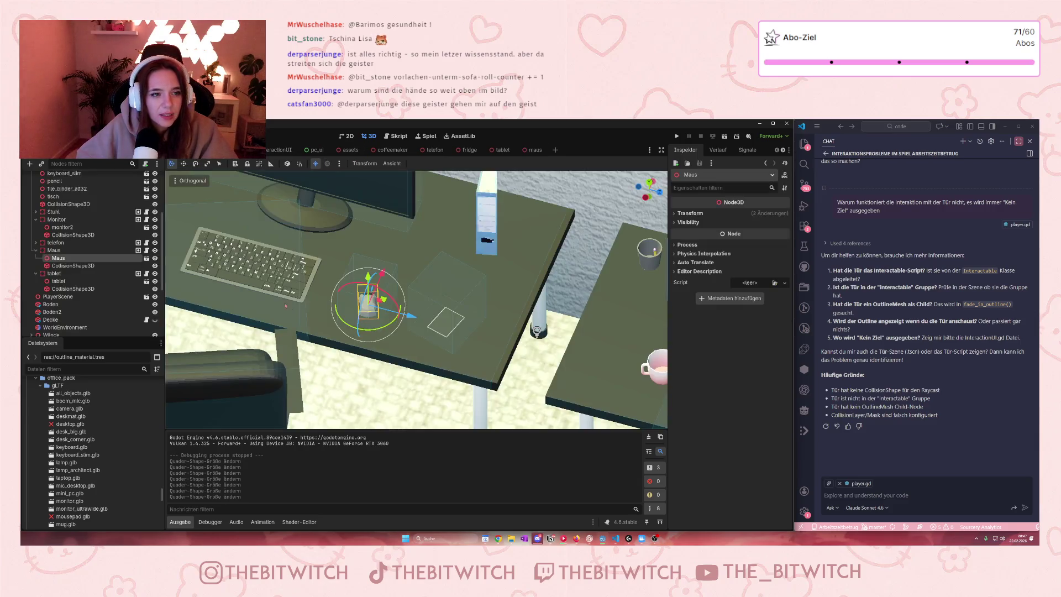
{"action": "left_click", "coordinate": [329, 302]}
{"action": "key", "text": "ctrl+s"}
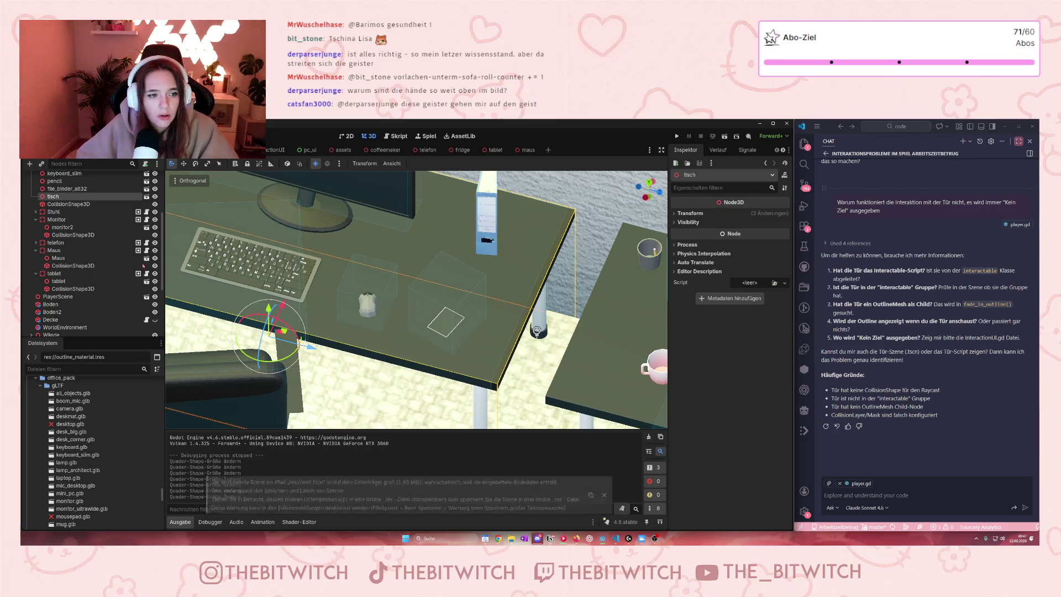
{"action": "scroll", "coordinate": [116, 248], "scroll_direction": "up", "scroll_amount": 3}
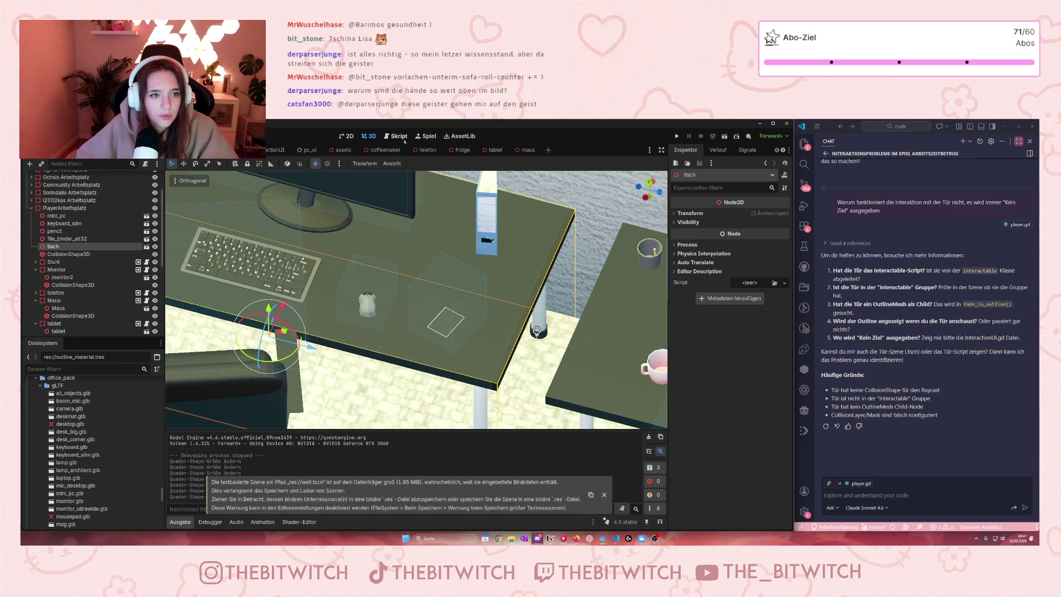
{"action": "left_click", "coordinate": [147, 300]}
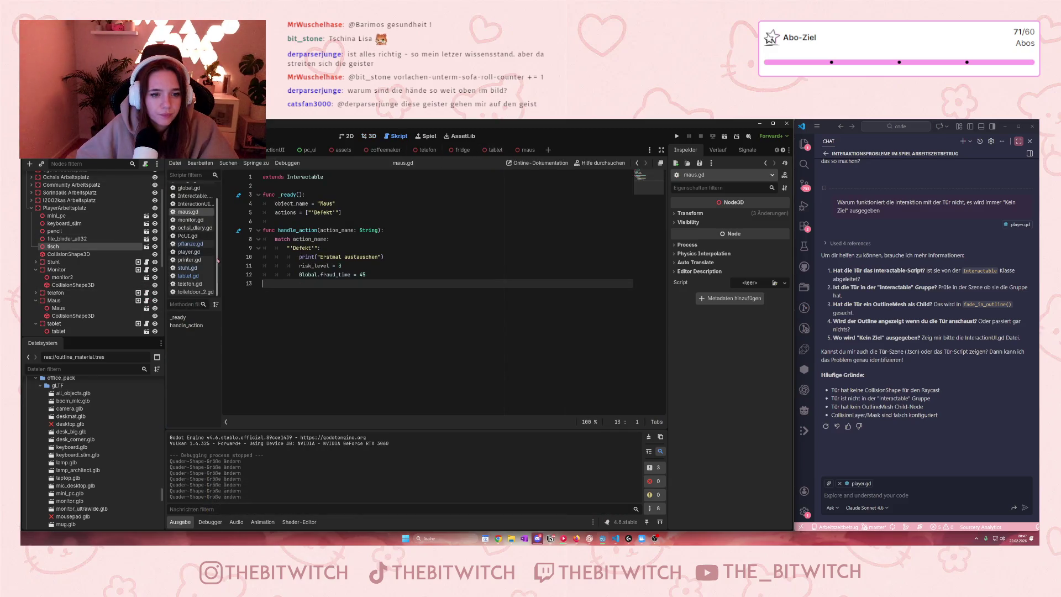
Go to player.gd's raycast target line at line 66, save, and run the project
{"action": "scroll", "coordinate": [193, 229], "scroll_direction": "up", "scroll_amount": 2}
{"action": "left_click", "coordinate": [194, 212]}
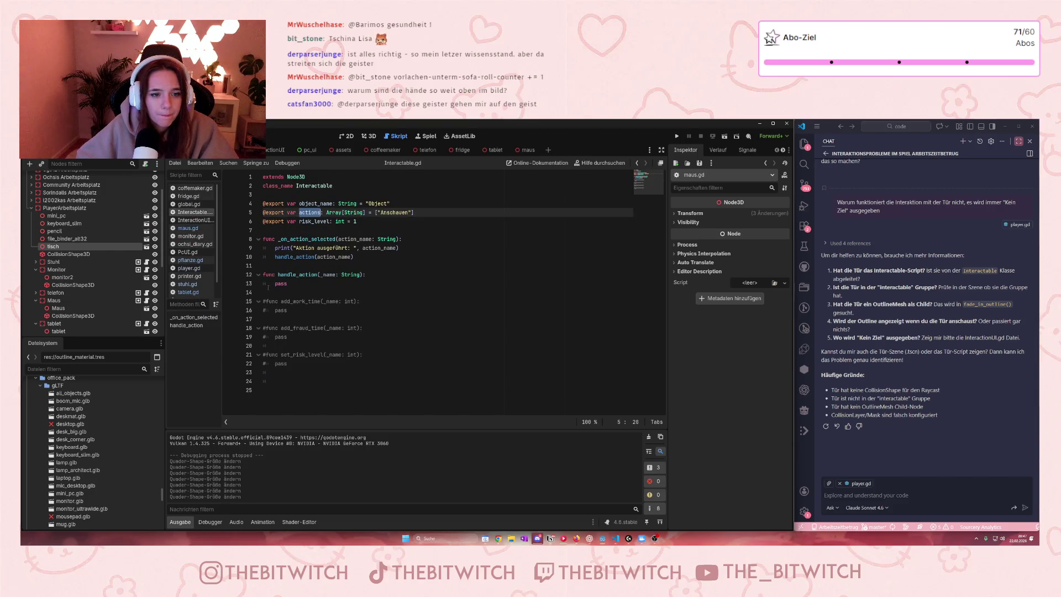
{"action": "scroll", "coordinate": [188, 237], "scroll_direction": "down", "scroll_amount": 2}
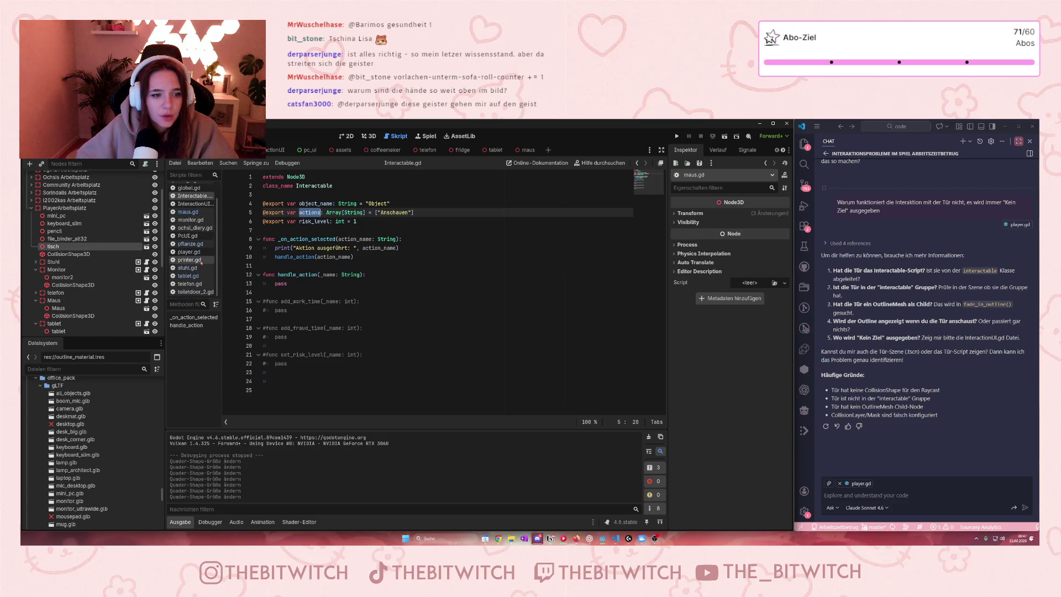
{"action": "left_click", "coordinate": [188, 253]}
{"action": "scroll", "coordinate": [319, 297], "scroll_direction": "up", "scroll_amount": 2}
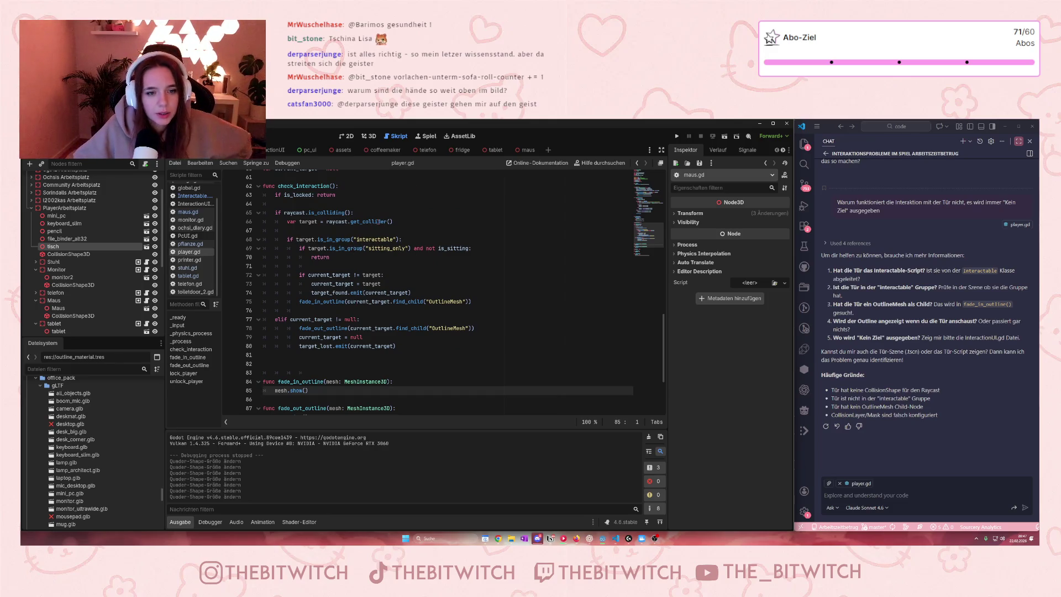
{"action": "left_click", "coordinate": [495, 220]}
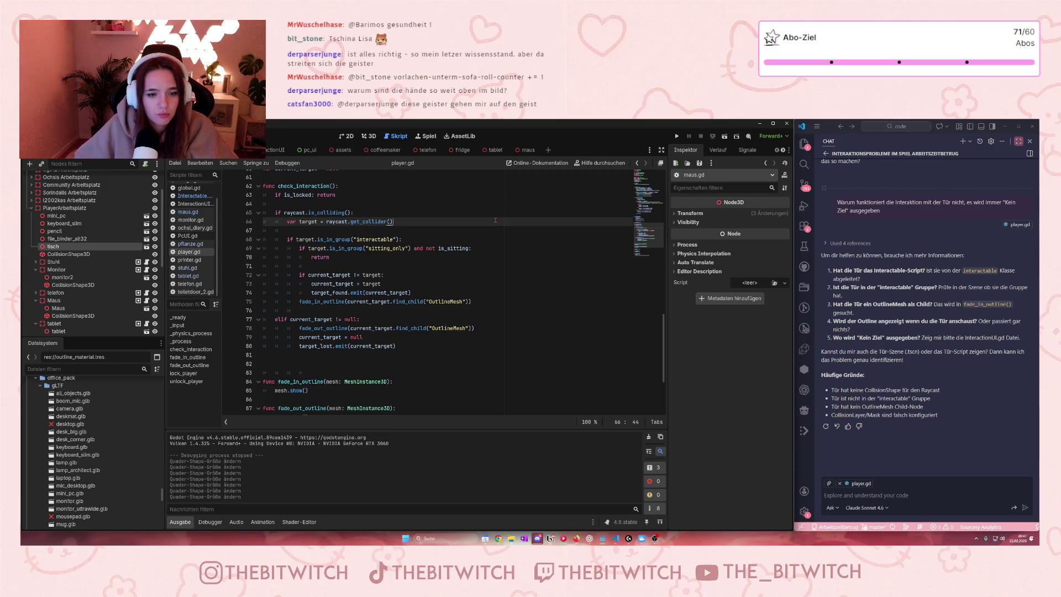
{"action": "key", "text": "ctrl+s"}
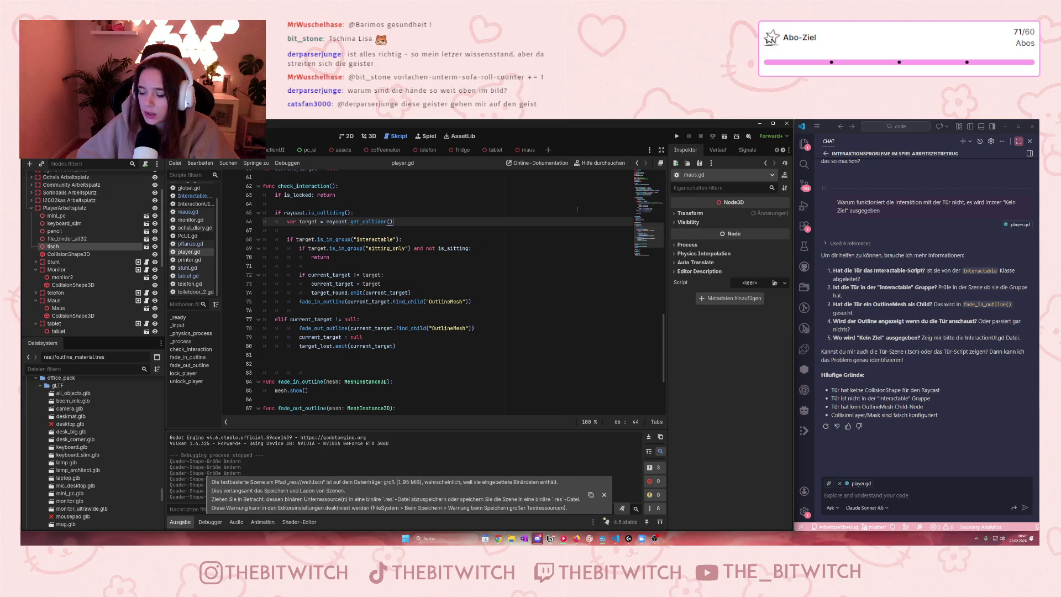
{"action": "key", "text": "F5"}
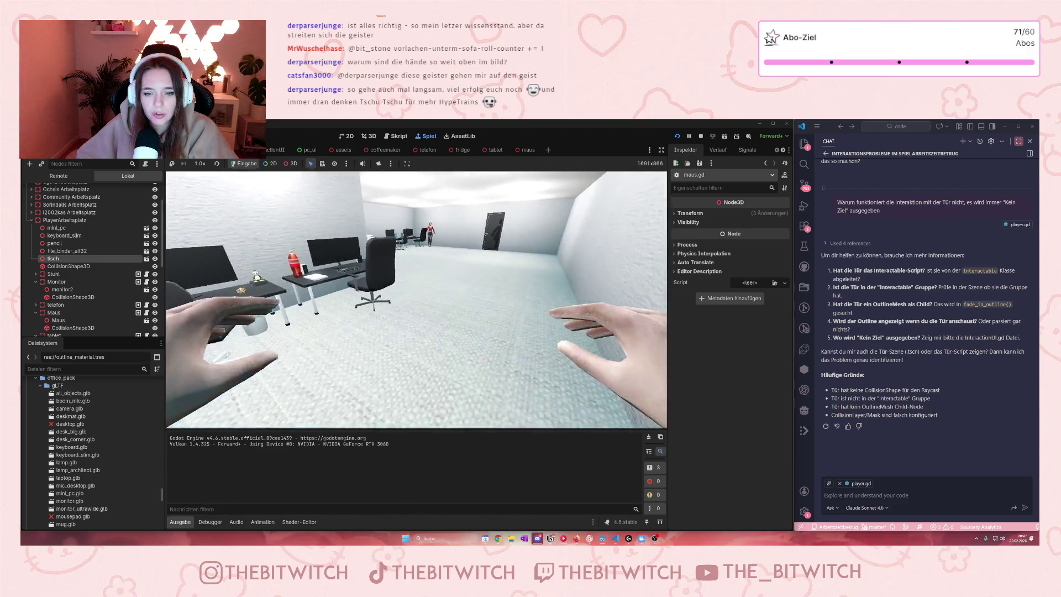
Walk up to the desks, try interacting, and look around until the chair is outlined, then stop
{"action": "key", "text": "w"}
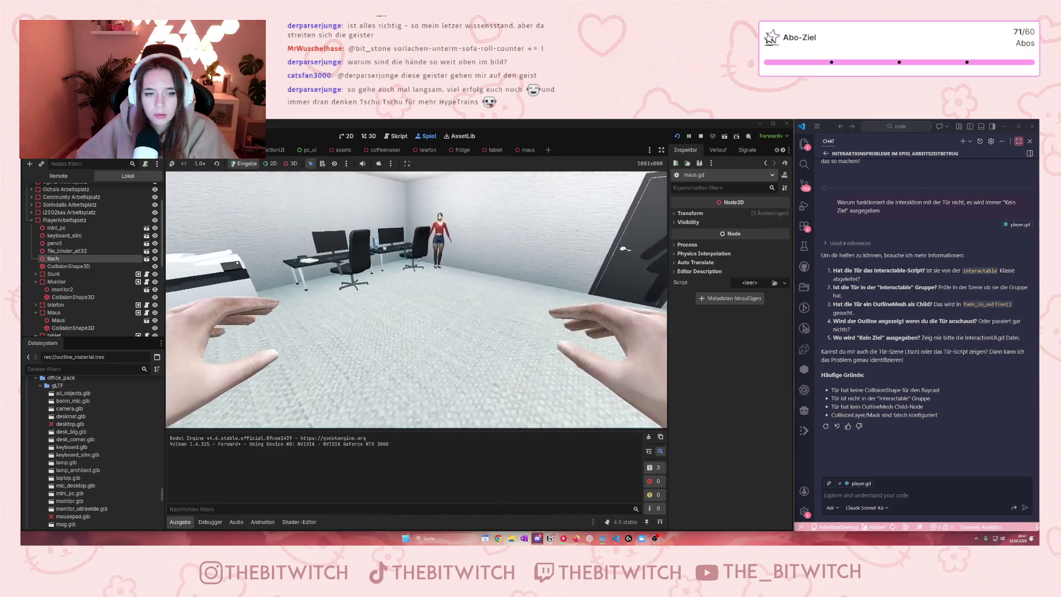
{"action": "key", "text": "w"}
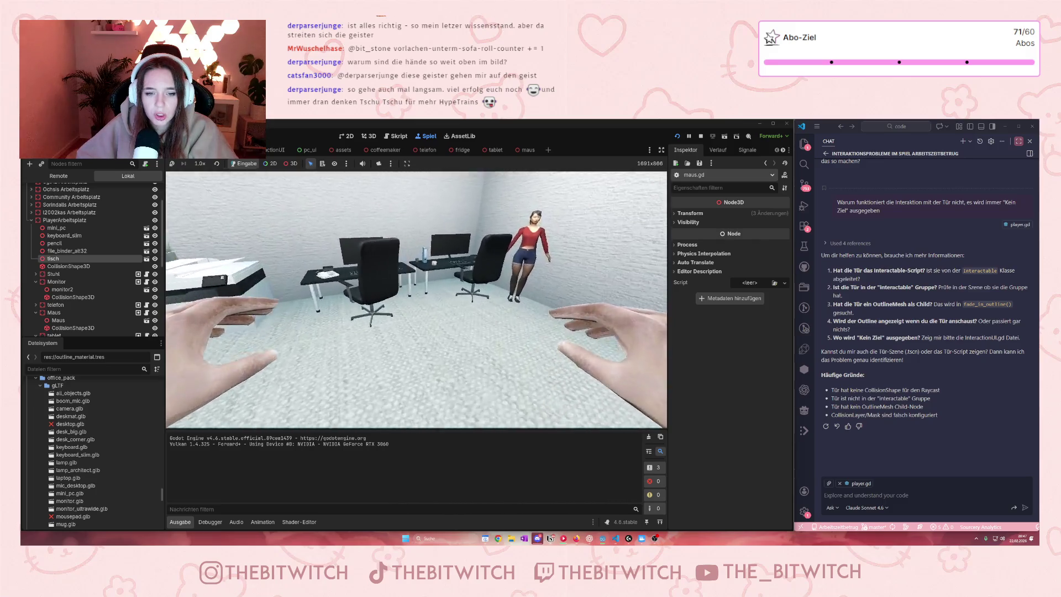
{"action": "key", "text": "w"}
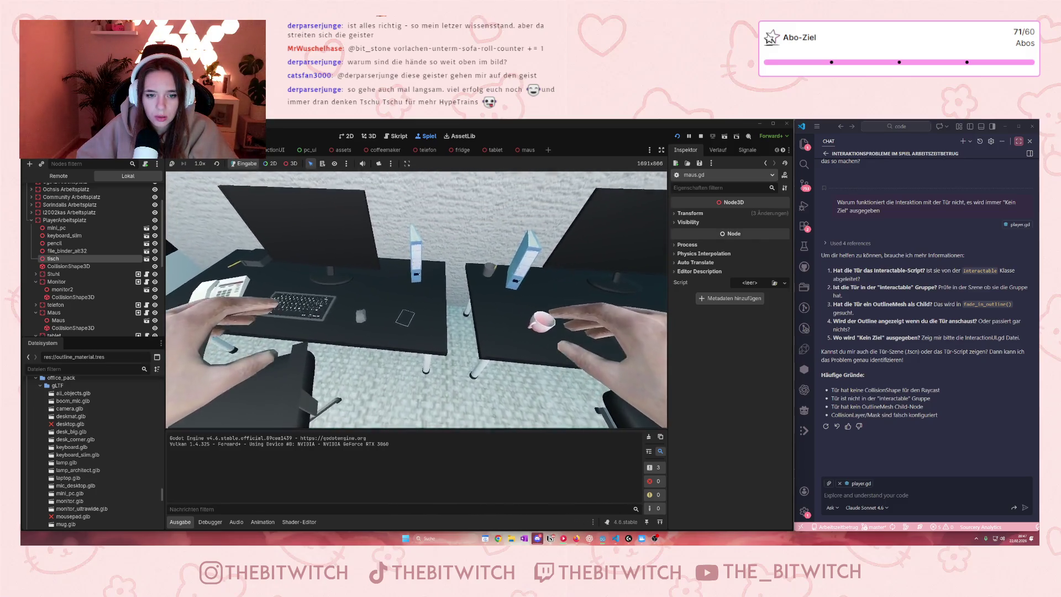
{"action": "key", "text": "w"}
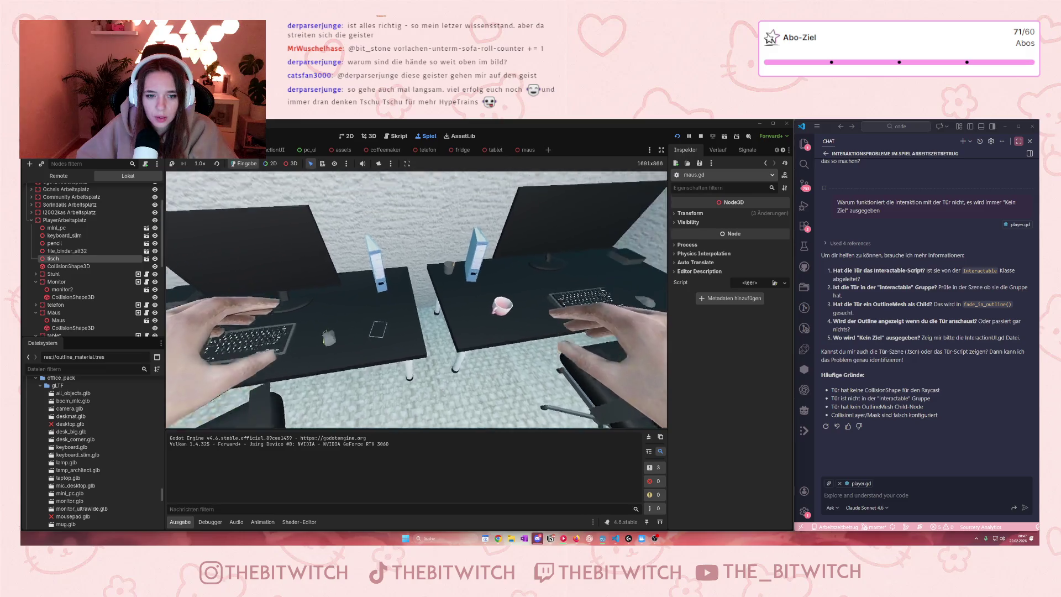
{"action": "key", "text": "w"}
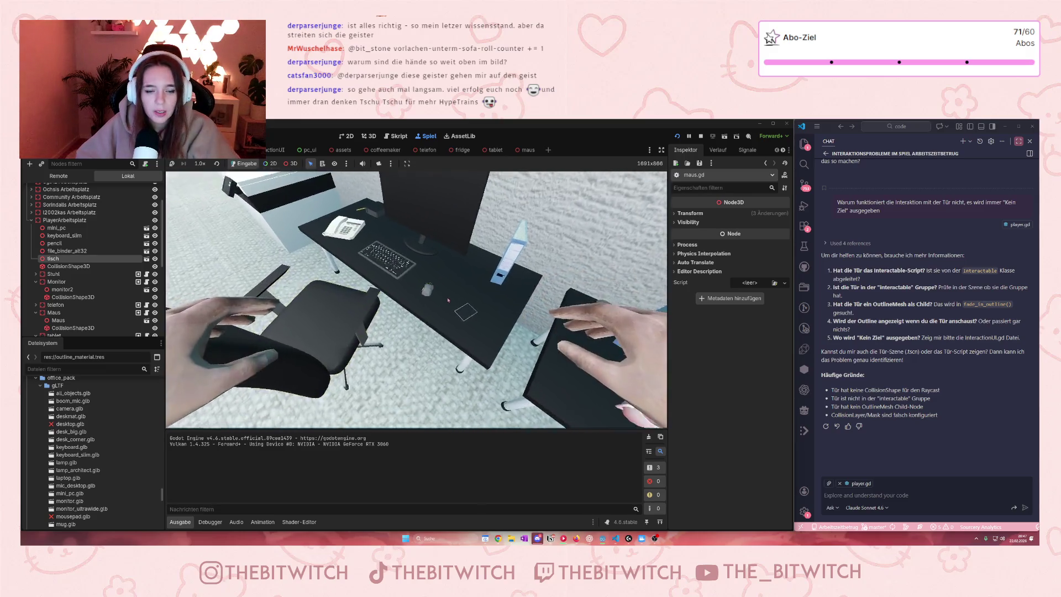
{"action": "key", "text": "w"}
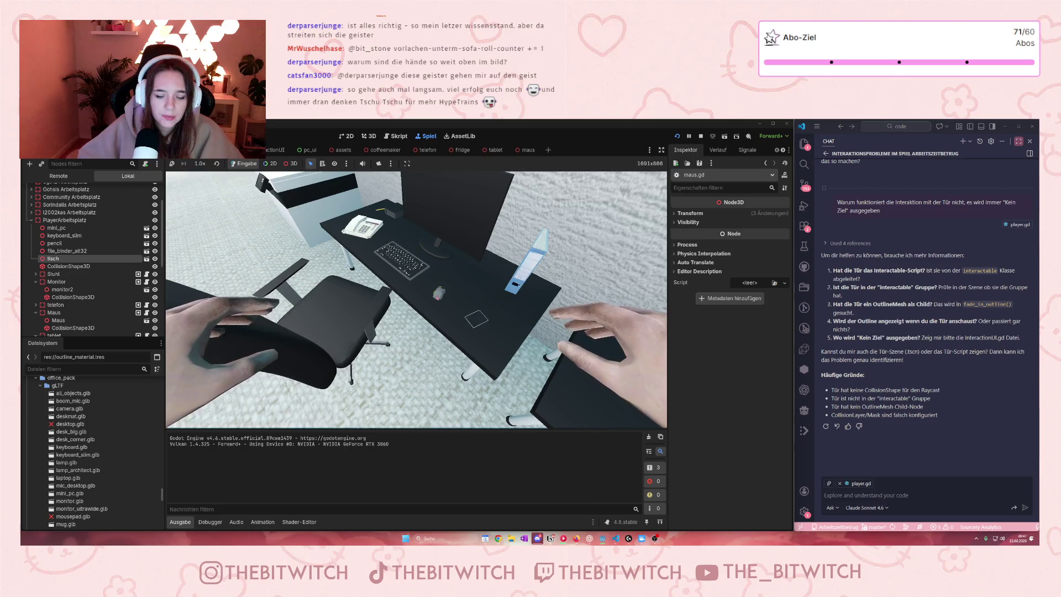
{"action": "key", "text": "e"}
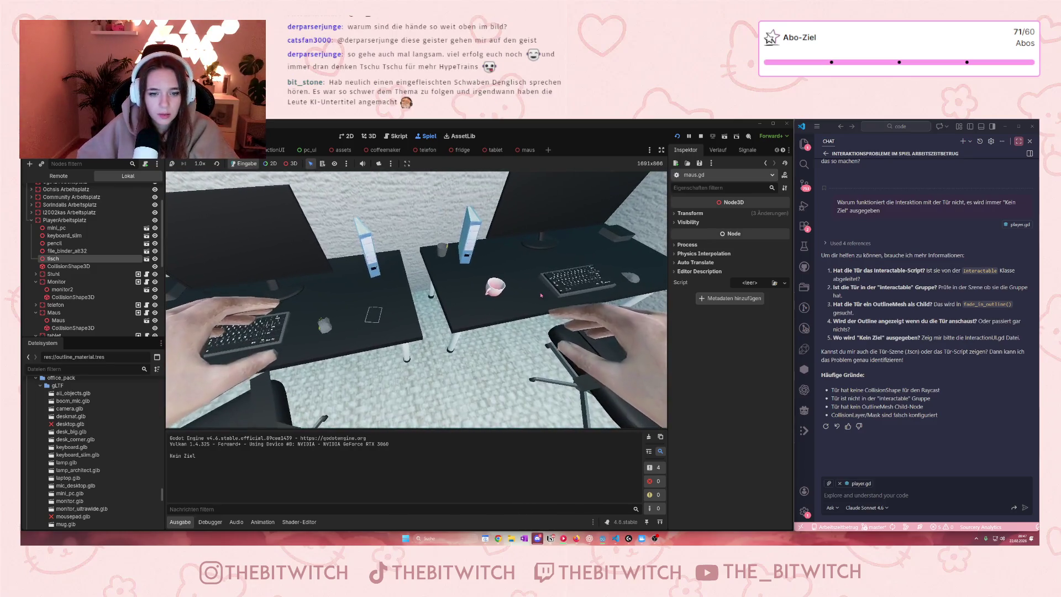
{"action": "left_click_drag", "start_coordinate": [541, 296], "coordinate": [467, 295]}
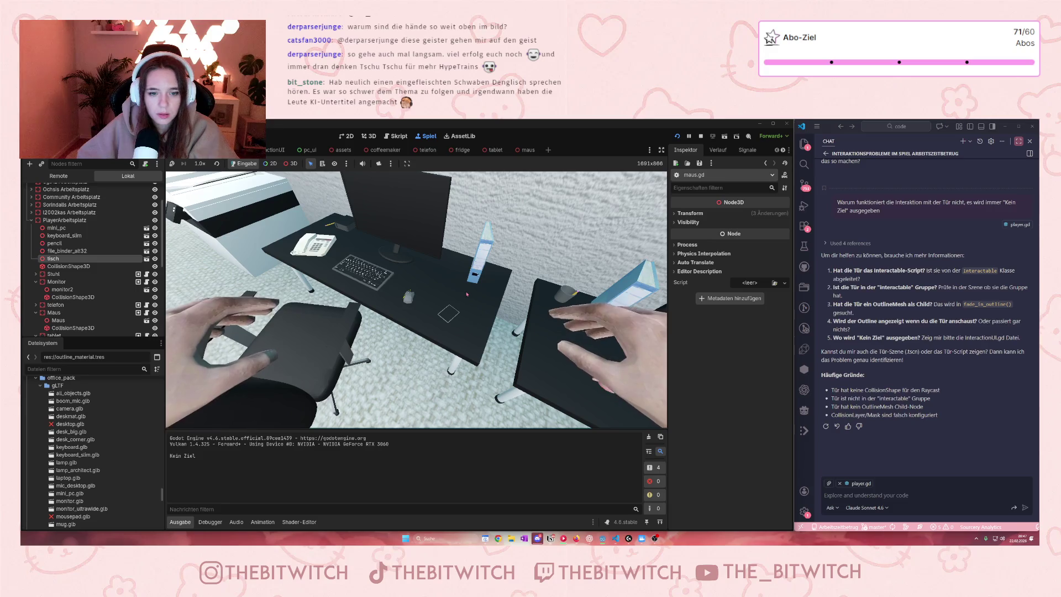
{"action": "key", "text": "s"}
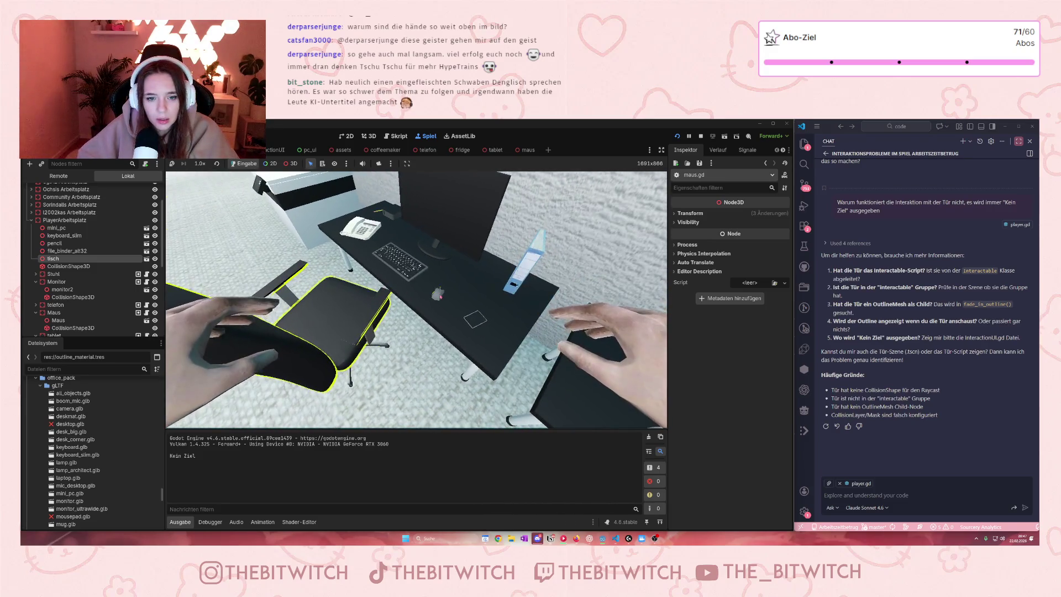
{"action": "mouse_move", "coordinate": [440, 297]}
{"action": "left_mouse_down"}
{"action": "mouse_move", "coordinate": [280, 178]}
{"action": "mouse_move", "coordinate": [387, 310]}
{"action": "mouse_move", "coordinate": [475, 232]}
{"action": "mouse_move", "coordinate": [661, 135]}
{"action": "left_mouse_up"}
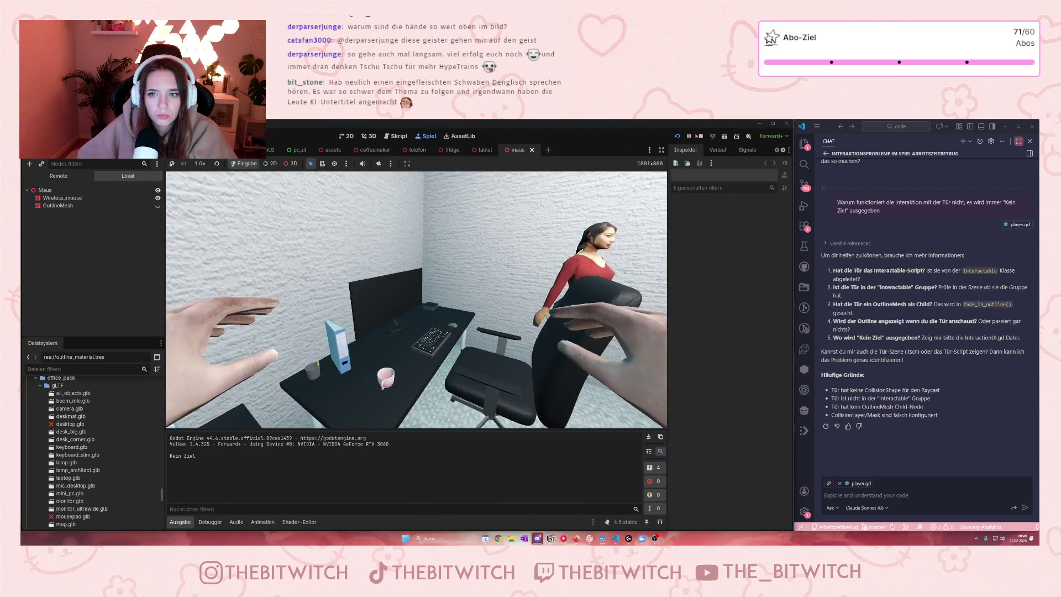
{"action": "key", "text": "F8"}
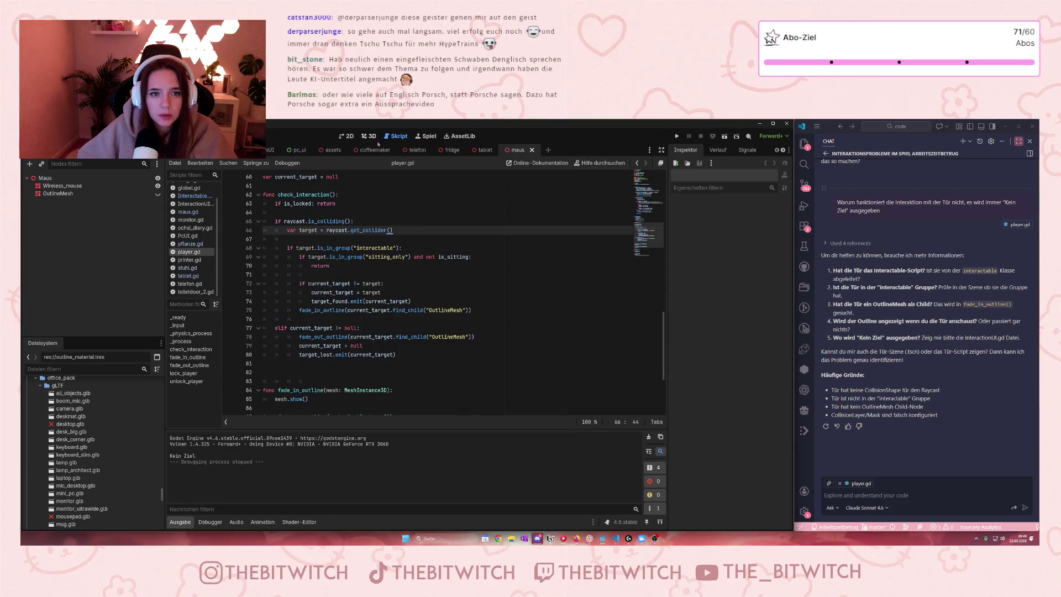
In the maus scene's 3D view, show then hide OutlineMesh and save the scene
{"action": "left_click", "coordinate": [369, 136]}
{"action": "left_click", "coordinate": [110, 194]}
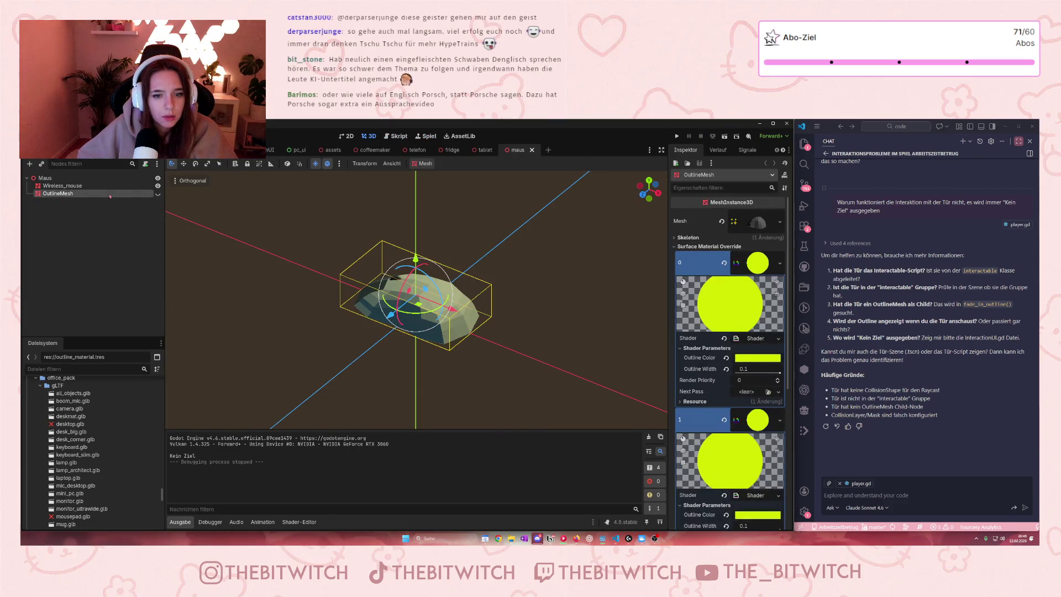
{"action": "left_click", "coordinate": [158, 194]}
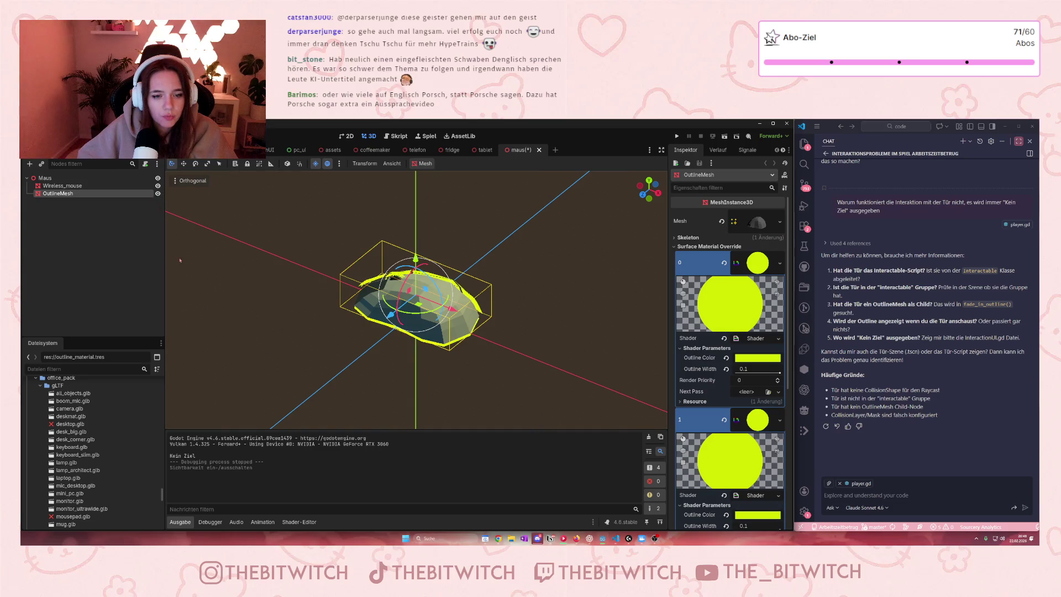
{"action": "scroll", "coordinate": [766, 362], "scroll_direction": "down", "scroll_amount": 1}
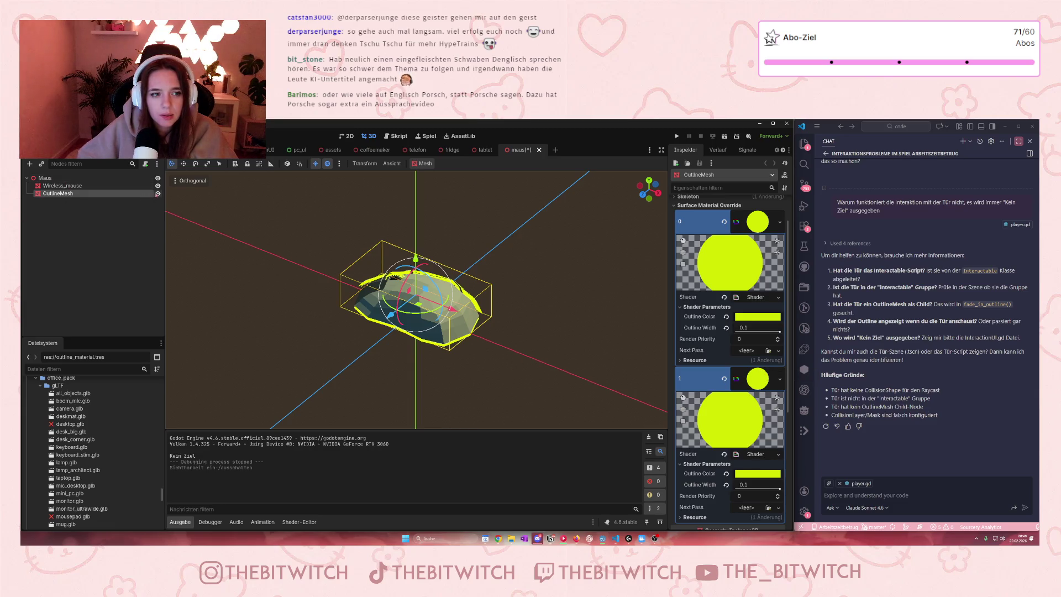
{"action": "left_click", "coordinate": [157, 194]}
{"action": "left_click", "coordinate": [150, 254]}
{"action": "key", "text": "ctrl+s"}
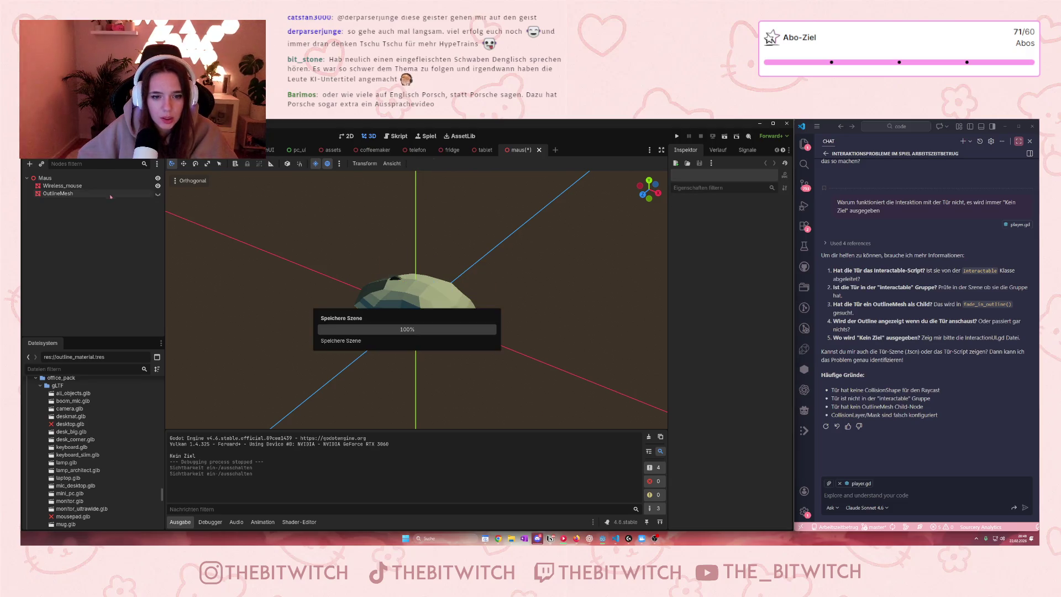
{"action": "left_click", "coordinate": [105, 186]}
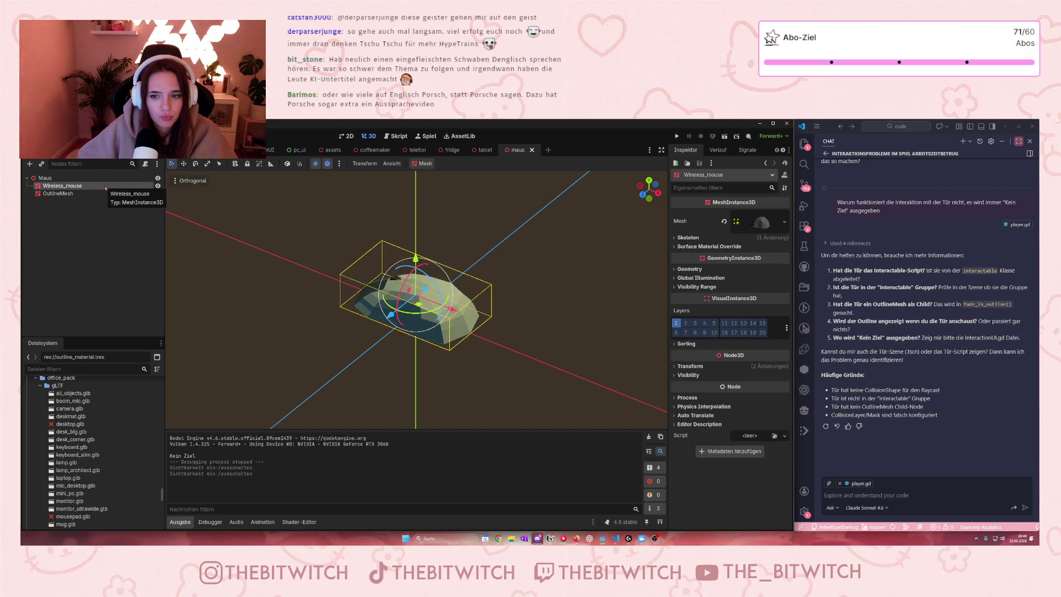
Show the tablet's OutlineMesh and thicken its outline to about 0.05
{"action": "left_click", "coordinate": [478, 150]}
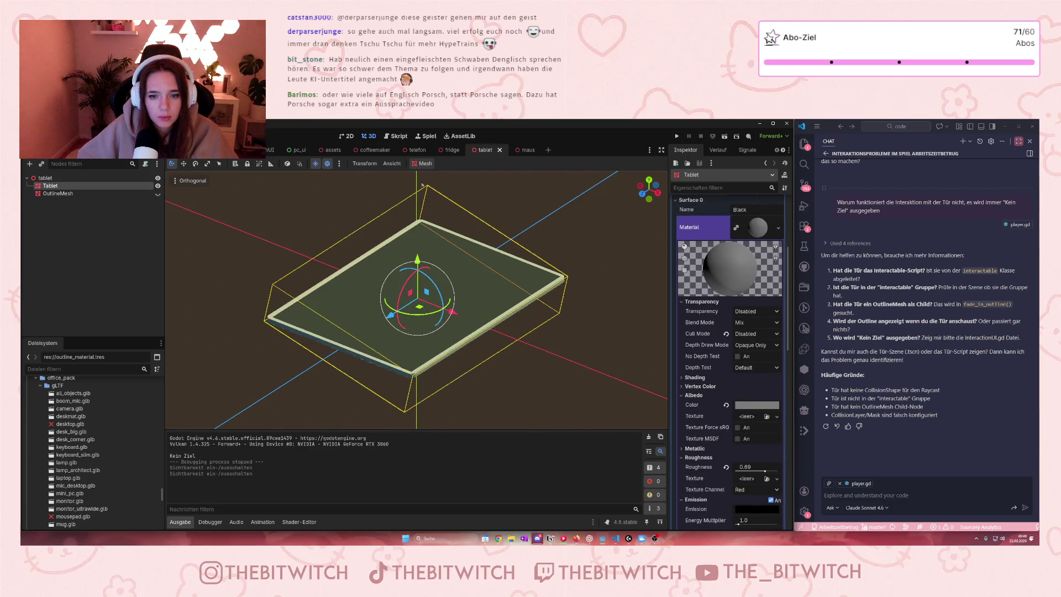
{"action": "left_click", "coordinate": [157, 193]}
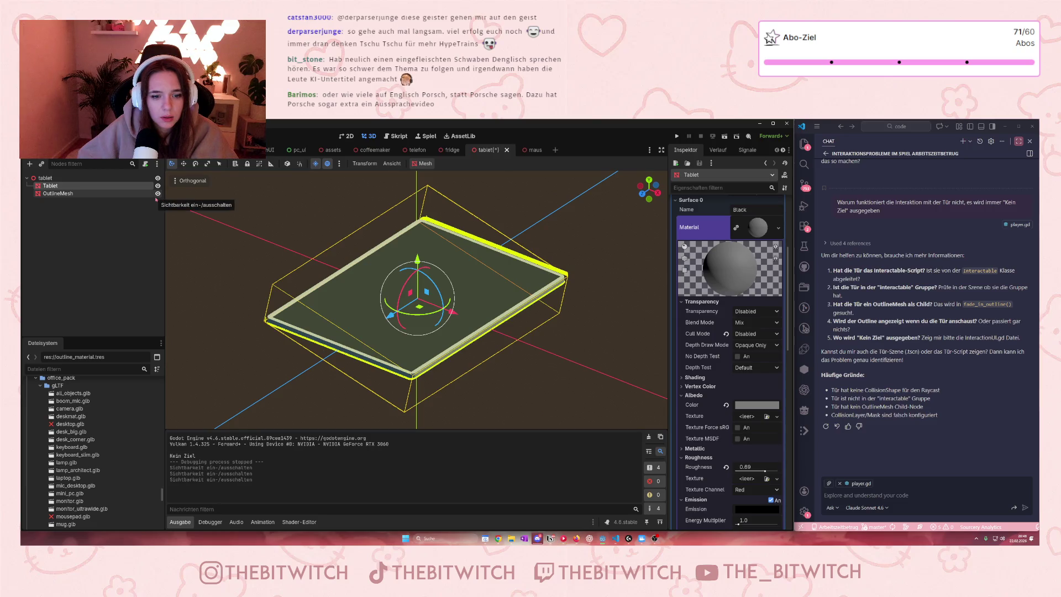
{"action": "left_click", "coordinate": [121, 194]}
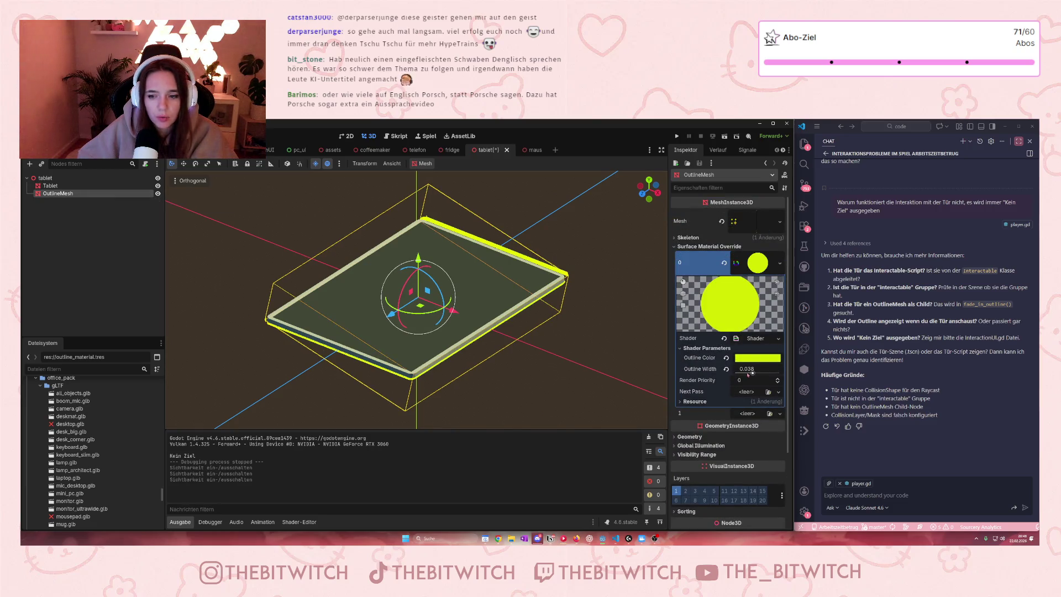
{"action": "left_click_drag", "start_coordinate": [753, 373], "coordinate": [758, 373]}
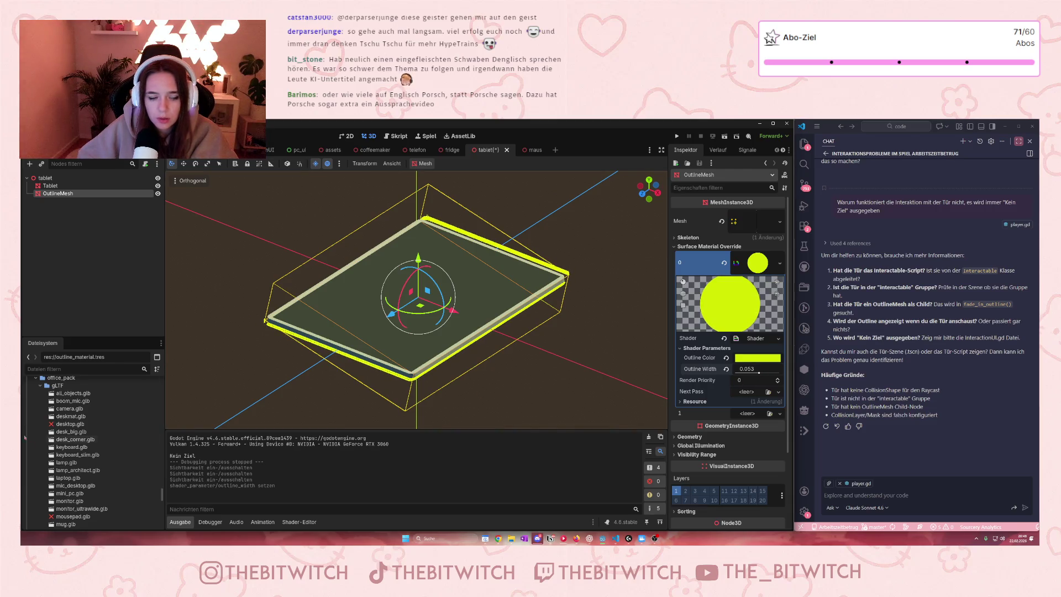
Assign outline_material.tres to the second material slot, make it unique, and raise its outline width
{"action": "scroll", "coordinate": [89, 434], "scroll_direction": "down", "scroll_amount": 3}
{"action": "scroll", "coordinate": [89, 435], "scroll_direction": "down", "scroll_amount": 10}
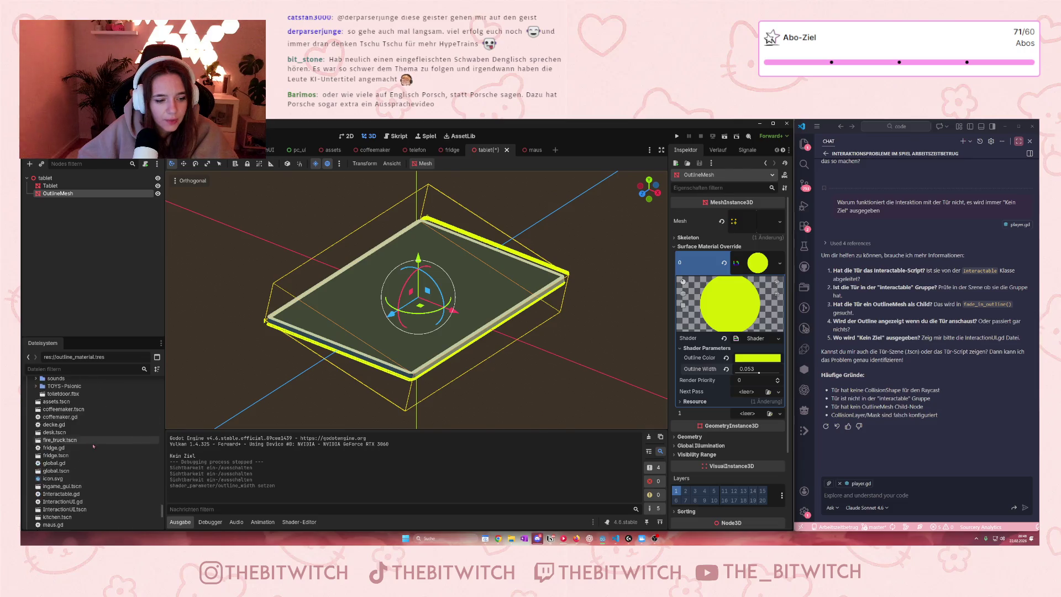
{"action": "left_click_drag", "start_coordinate": [67, 494], "coordinate": [231, 492]}
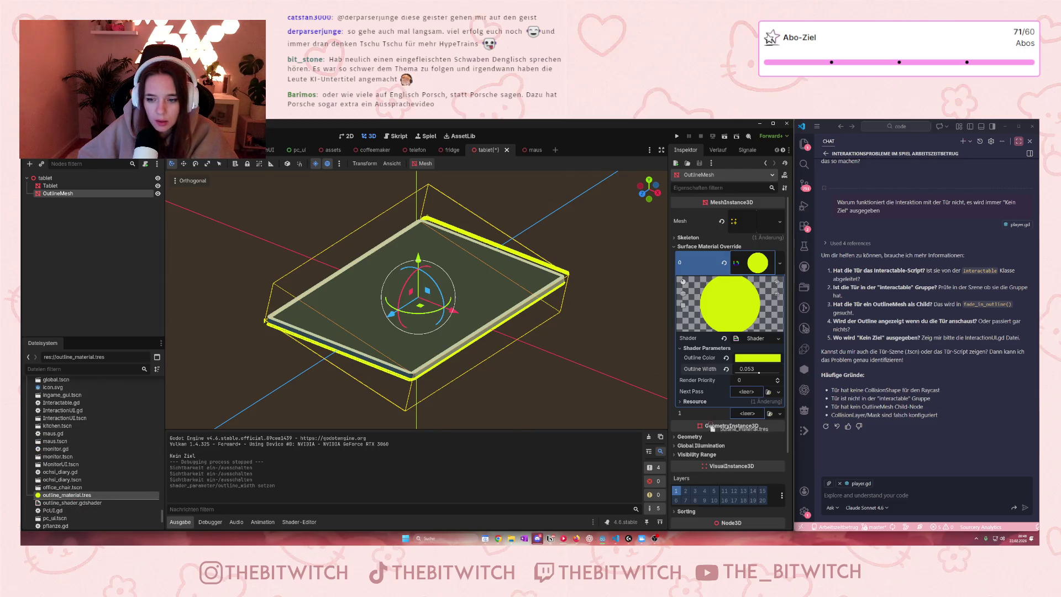
{"action": "left_click_drag", "start_coordinate": [710, 425], "coordinate": [747, 414]}
{"action": "right_click", "coordinate": [746, 451]}
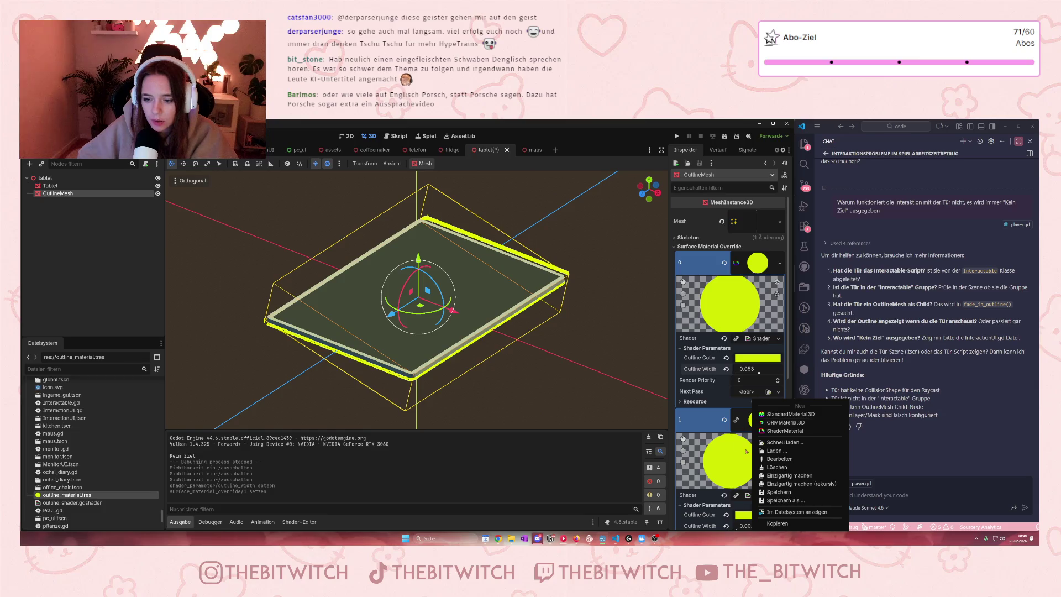
{"action": "left_click", "coordinate": [789, 475]}
{"action": "scroll", "coordinate": [740, 447], "scroll_direction": "down", "scroll_amount": 5}
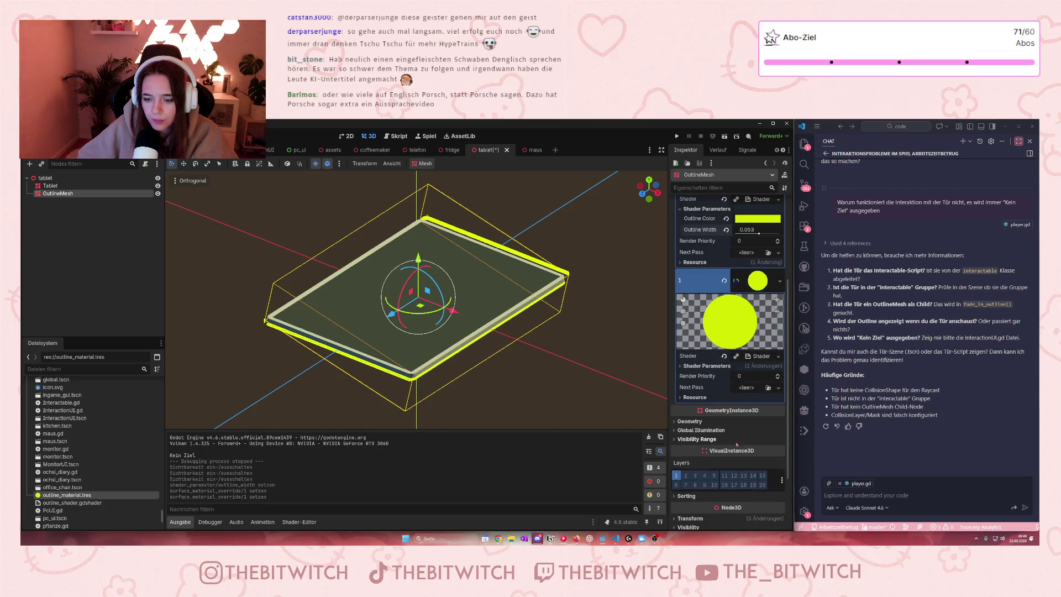
{"action": "left_click", "coordinate": [680, 365]}
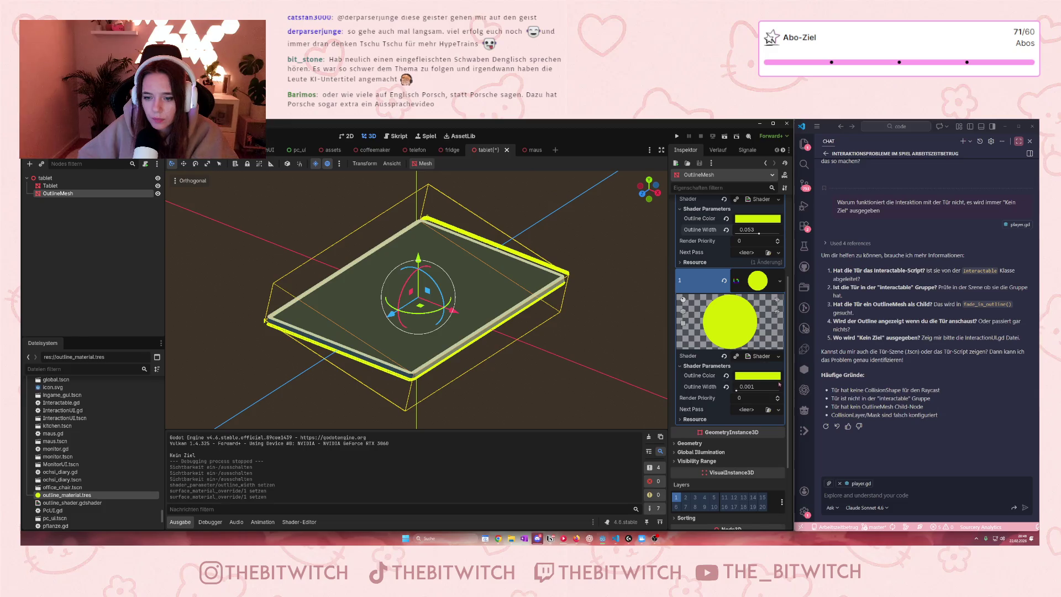
{"action": "left_click_drag", "start_coordinate": [736, 390], "coordinate": [766, 395]}
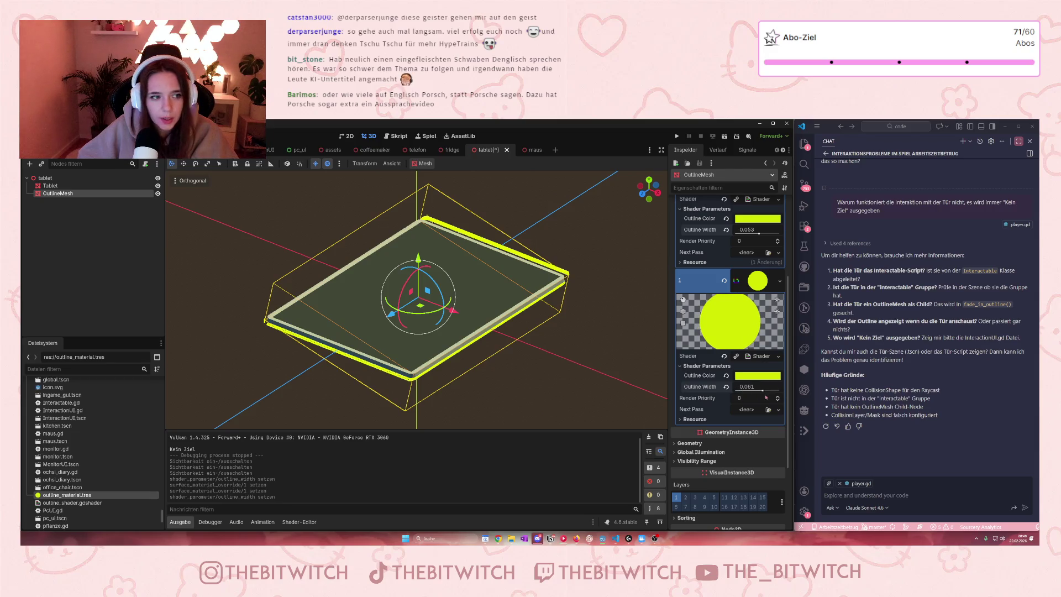
{"action": "scroll", "coordinate": [420, 298], "scroll_direction": "down", "scroll_amount": 2}
{"action": "scroll", "coordinate": [420, 299], "scroll_direction": "up", "scroll_amount": 3}
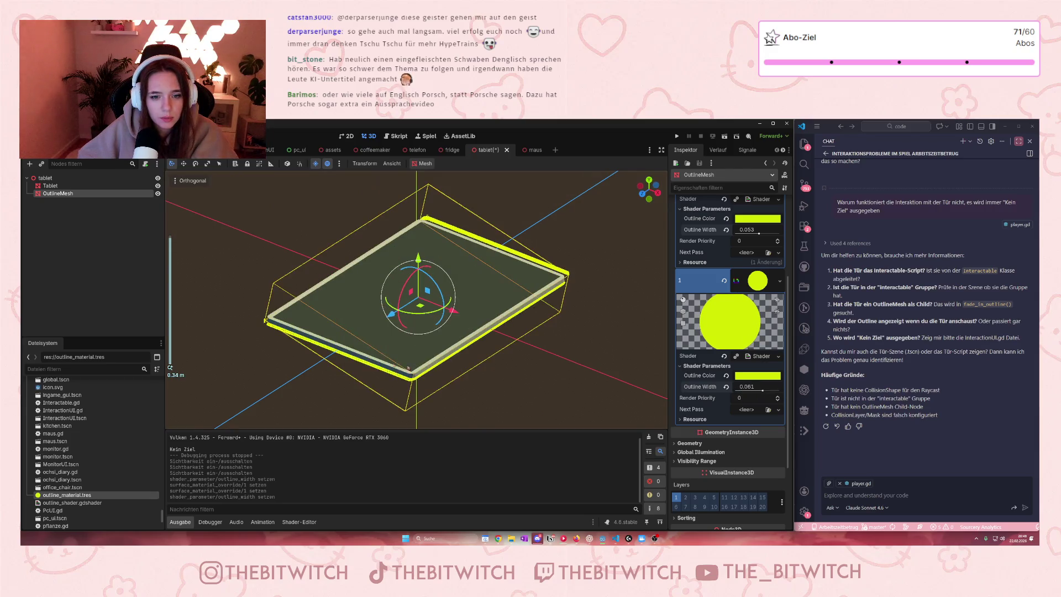
Nudge the Tablet mesh slightly along Y and X, then collapse the Mesh resource
{"action": "left_click", "coordinate": [55, 186]}
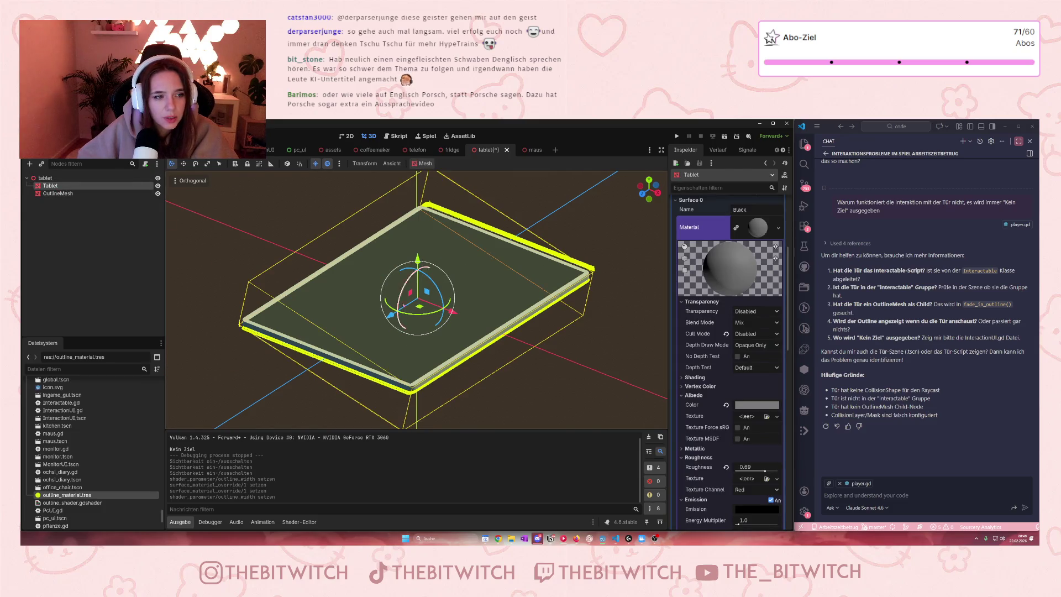
{"action": "left_click_drag", "start_coordinate": [418, 258], "coordinate": [423, 265]}
{"action": "left_click_drag", "start_coordinate": [451, 315], "coordinate": [454, 318]}
{"action": "scroll", "coordinate": [732, 276], "scroll_direction": "up", "scroll_amount": 5}
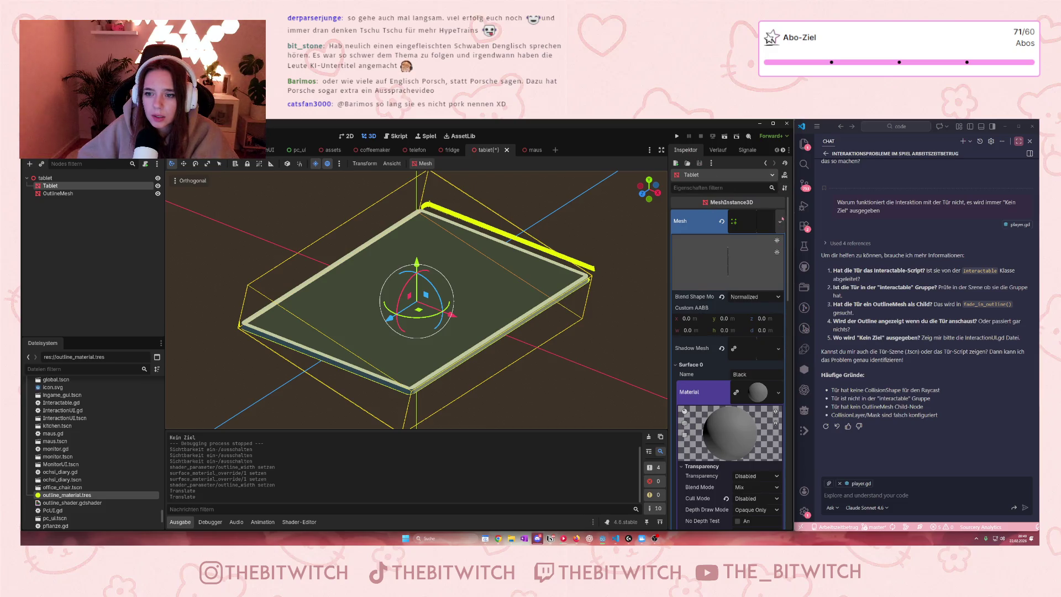
{"action": "left_click", "coordinate": [760, 224]}
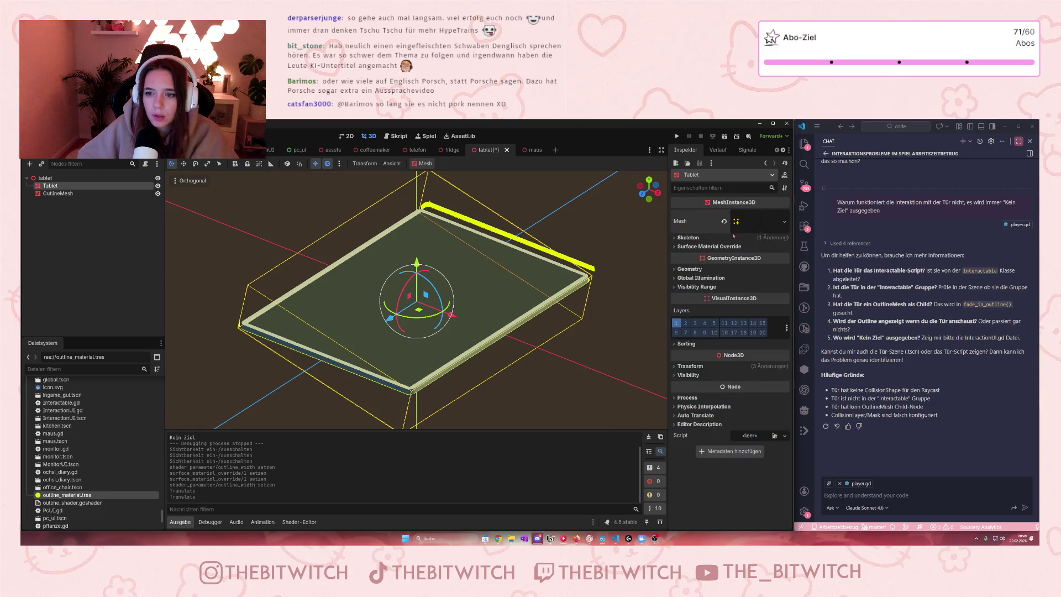
Copy the Tablet's position (0.195, 0.181, 0.248) onto the OutlineMesh's position
{"action": "left_click", "coordinate": [675, 367]}
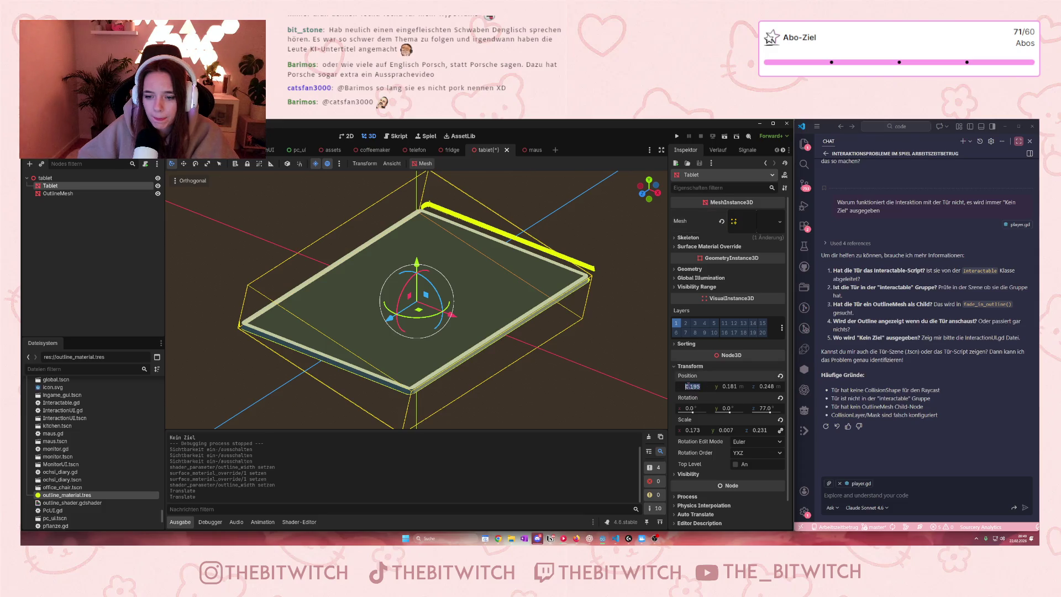
{"action": "right_click", "coordinate": [685, 381]}
{"action": "right_click", "coordinate": [688, 378]}
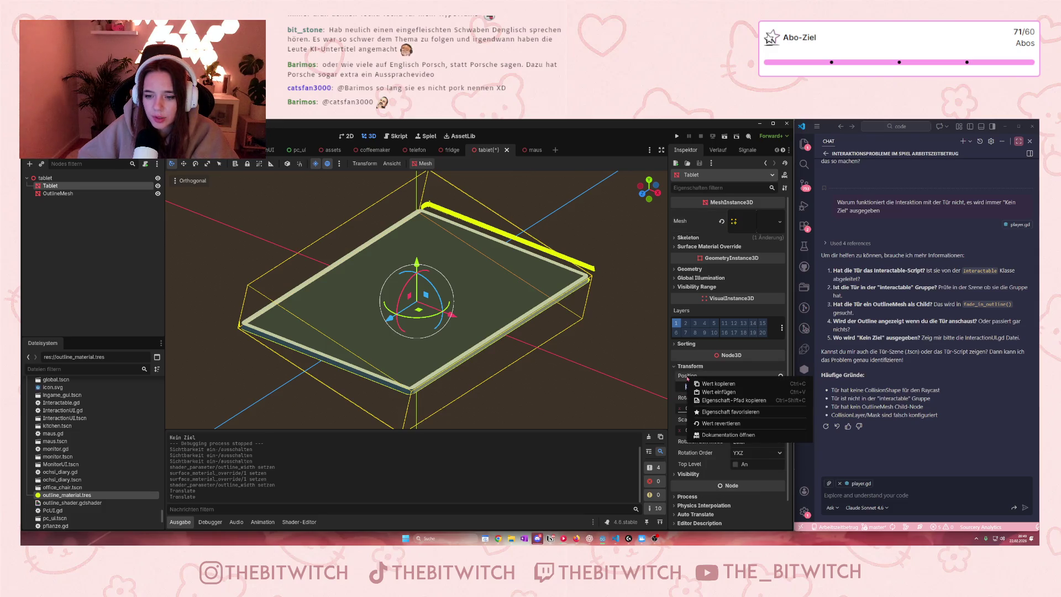
{"action": "left_click", "coordinate": [711, 385]}
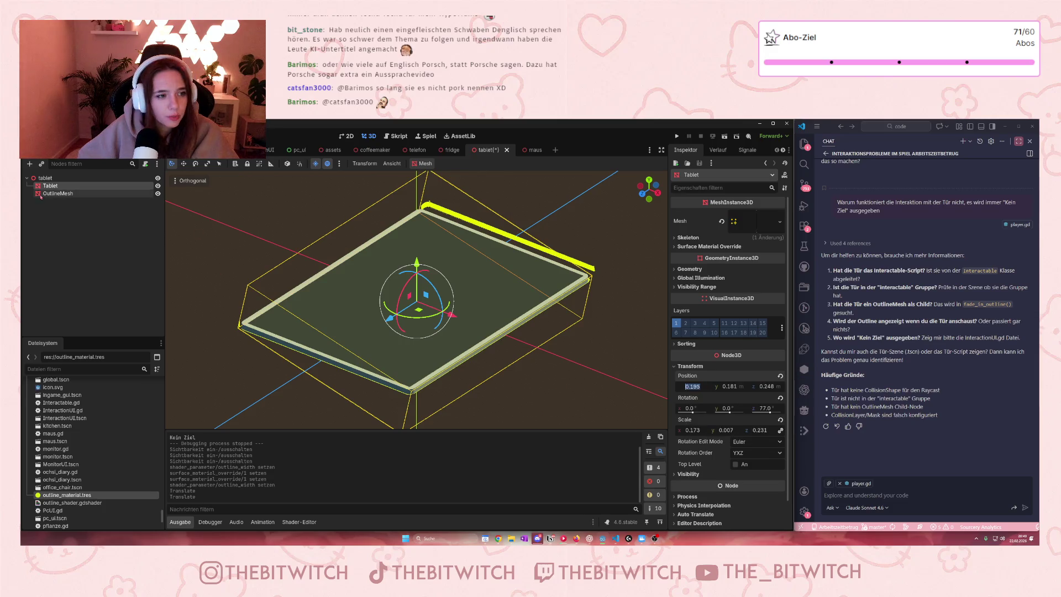
{"action": "left_click", "coordinate": [58, 193]}
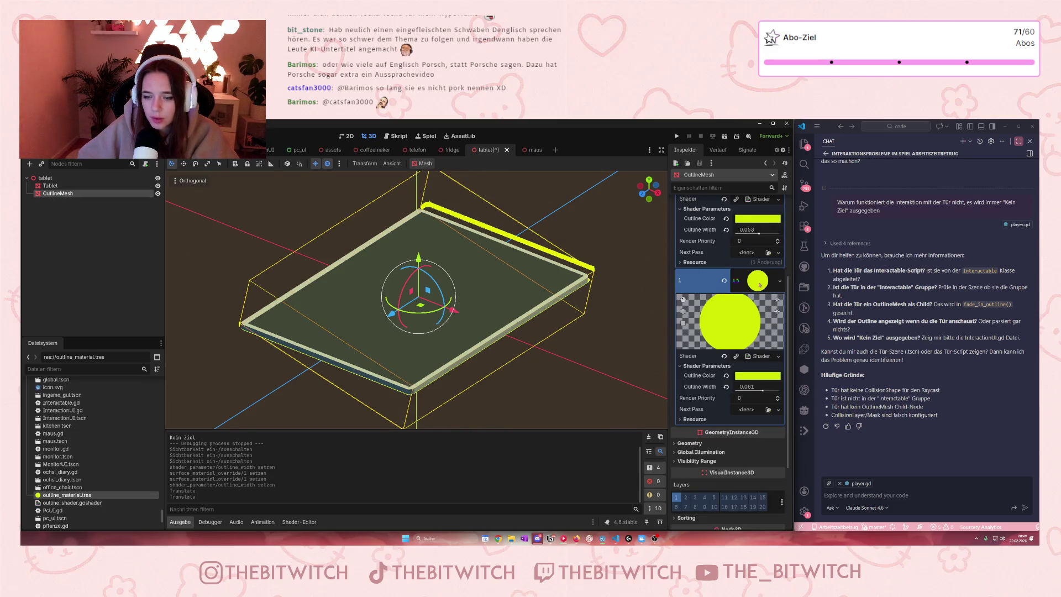
{"action": "left_click", "coordinate": [759, 285]}
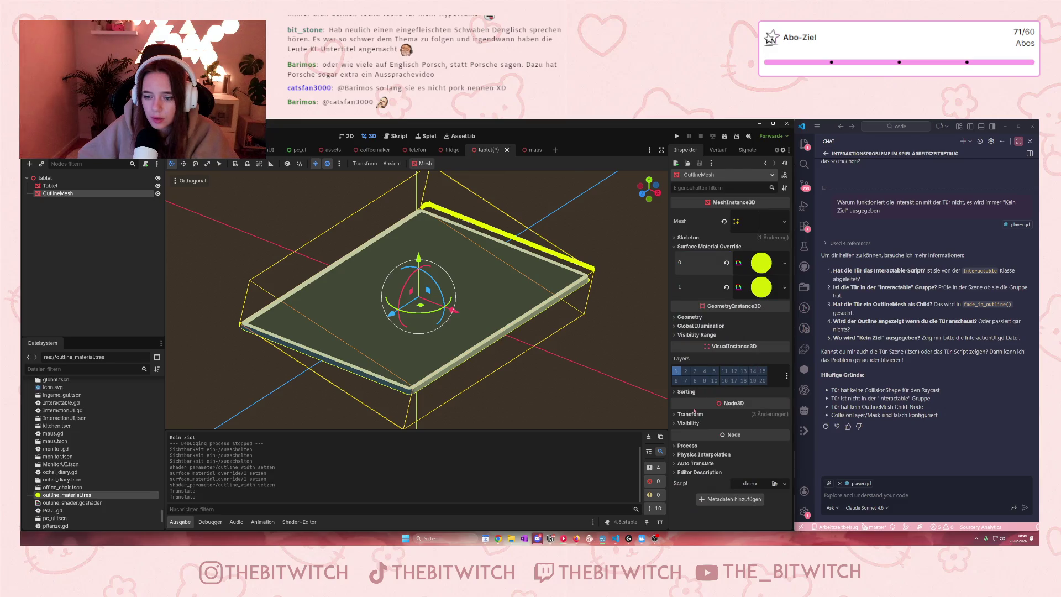
{"action": "left_click", "coordinate": [676, 414]}
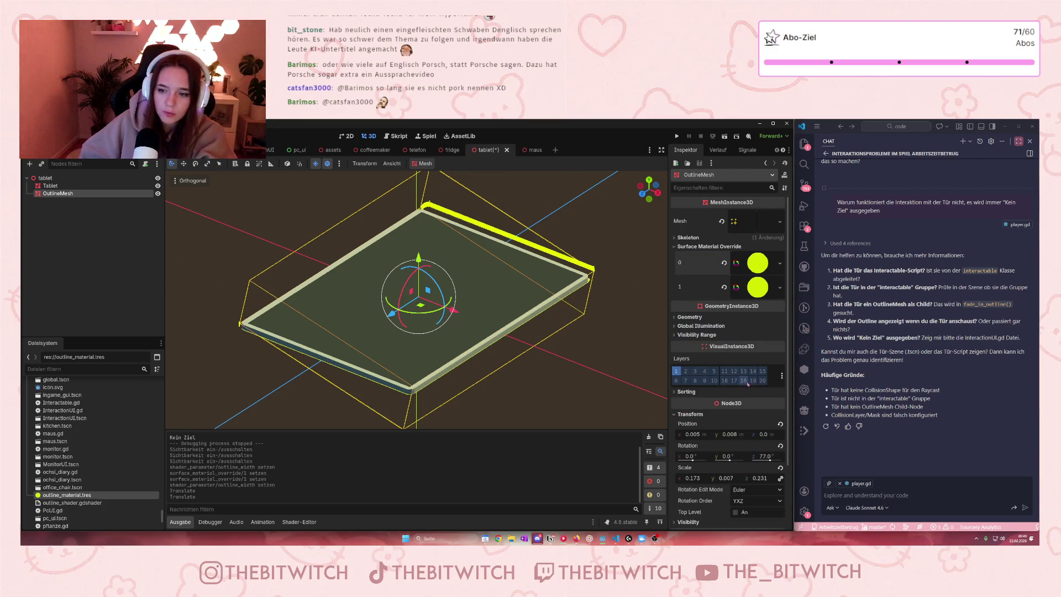
{"action": "scroll", "coordinate": [691, 398], "scroll_direction": "down", "scroll_amount": 1}
{"action": "right_click", "coordinate": [699, 384]}
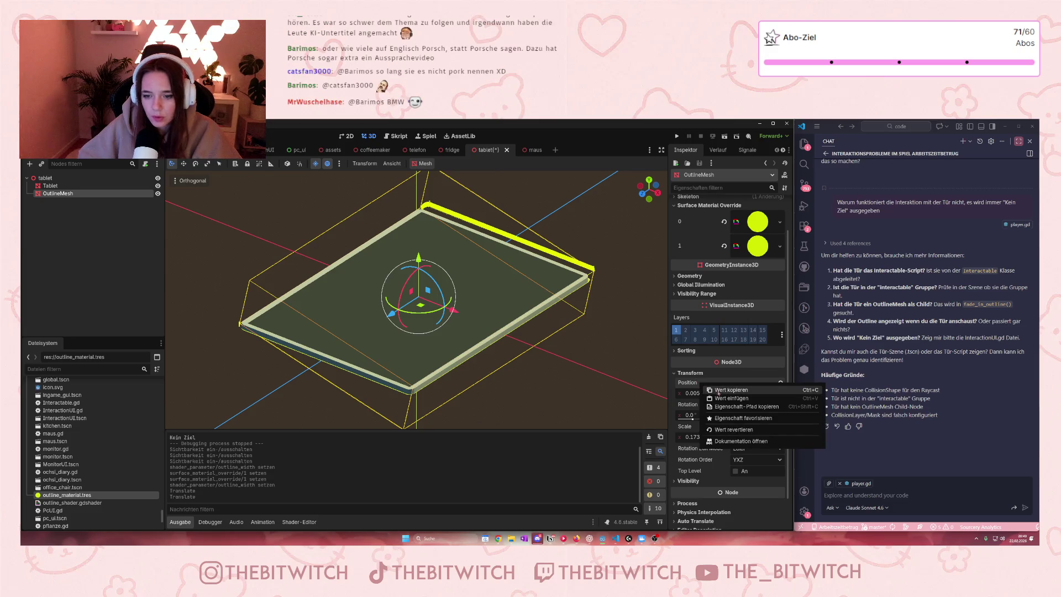
{"action": "left_click", "coordinate": [724, 398]}
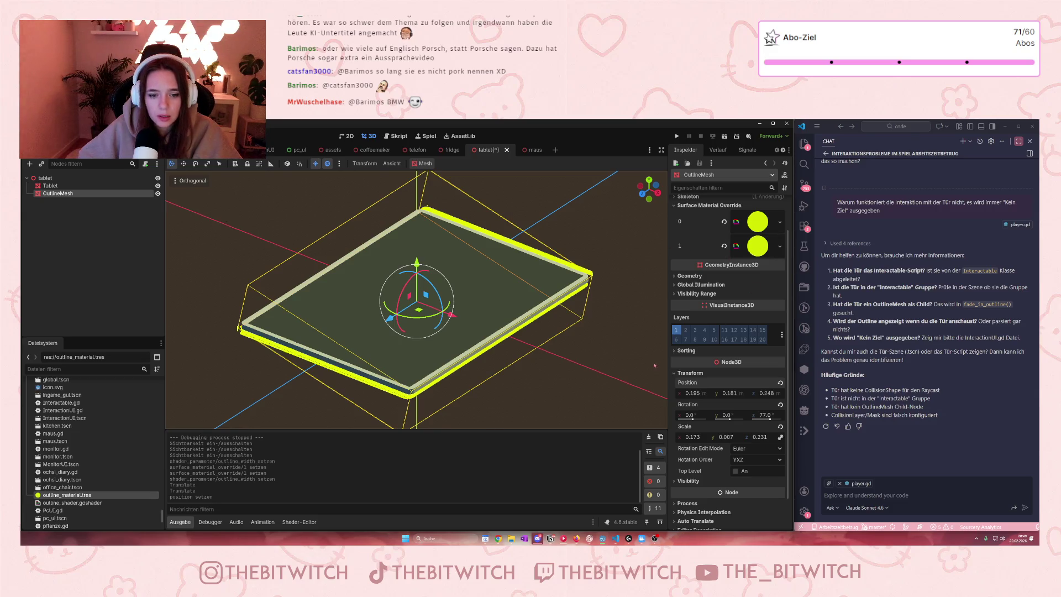
Hide the OutlineMesh and save the tablet scene
{"action": "left_click", "coordinate": [158, 194]}
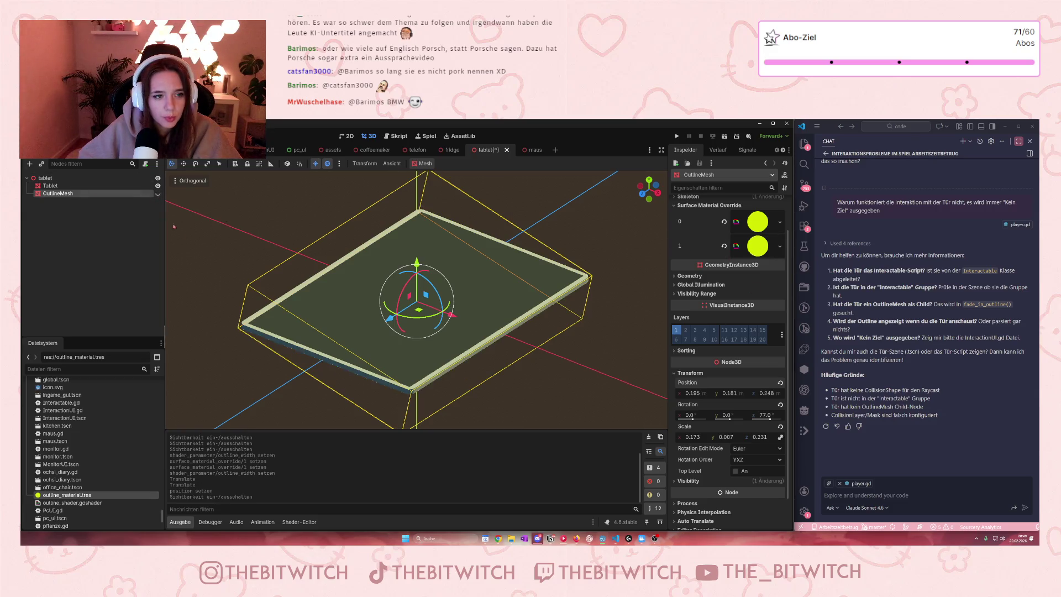
{"action": "left_click", "coordinate": [227, 238]}
{"action": "key", "text": "ctrl+s"}
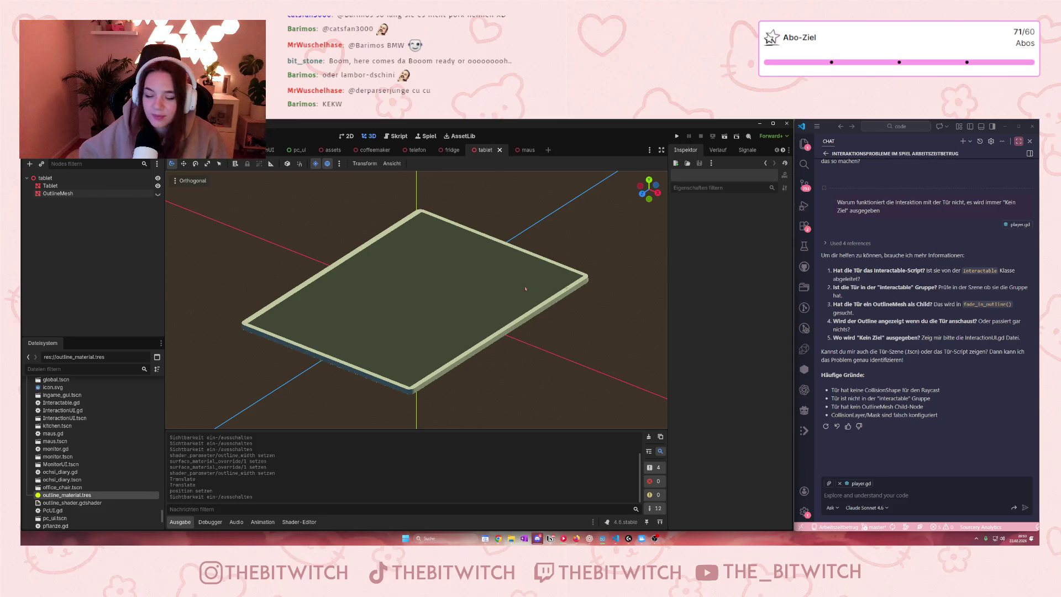
Switch to the main office scene view
{"action": "left_click_drag", "start_coordinate": [66, 495], "coordinate": [168, 176]}
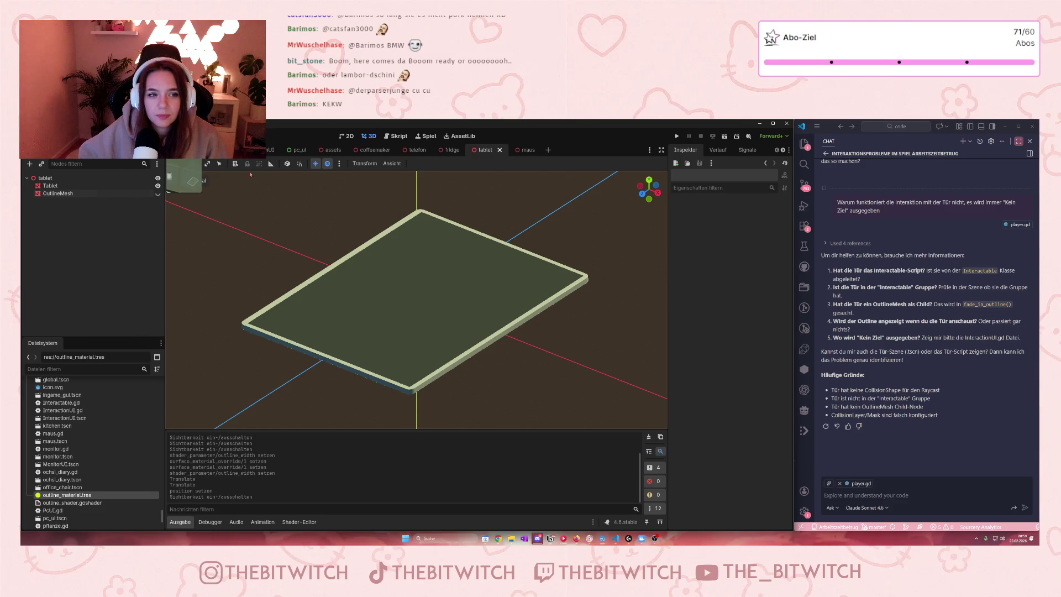
{"action": "mouse_move", "coordinate": [250, 174]}
{"action": "left_mouse_down"}
{"action": "mouse_move", "coordinate": [243, 150]}
{"action": "mouse_move", "coordinate": [417, 340]}
{"action": "left_mouse_up"}
{"action": "scroll", "coordinate": [417, 339], "scroll_direction": "up", "scroll_amount": 3}
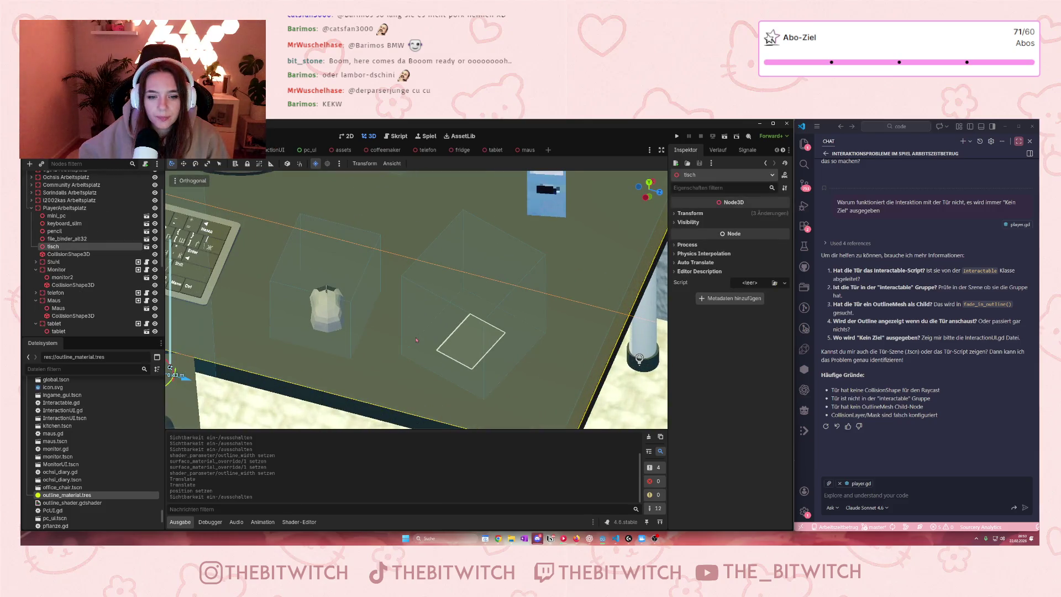
{"action": "scroll", "coordinate": [416, 340], "scroll_direction": "down", "scroll_amount": 5}
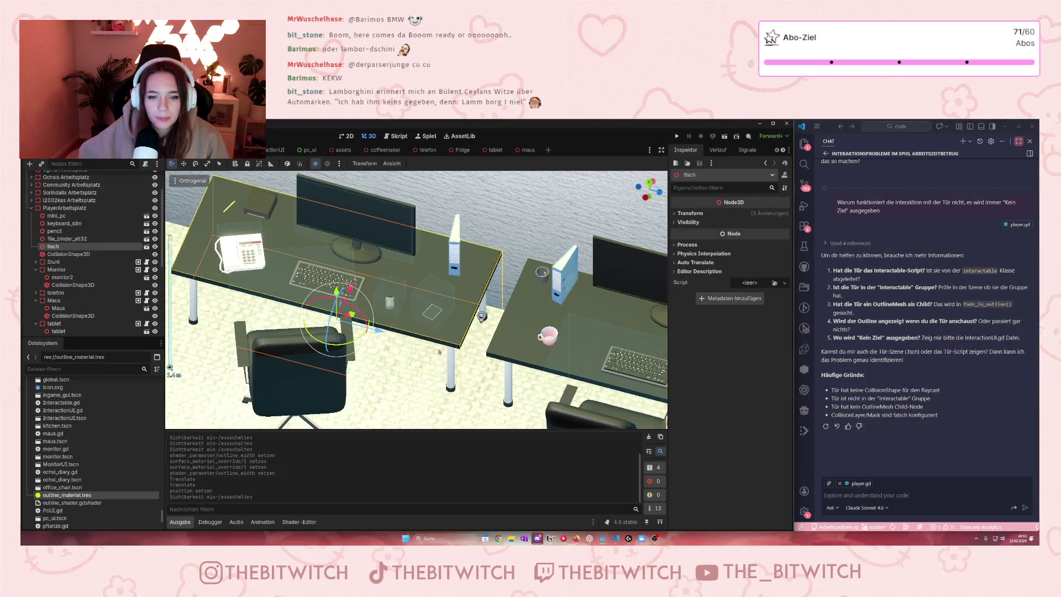
{"action": "scroll", "coordinate": [439, 351], "scroll_direction": "down", "scroll_amount": 4}
{"action": "scroll", "coordinate": [437, 349], "scroll_direction": "up", "scroll_amount": 4}
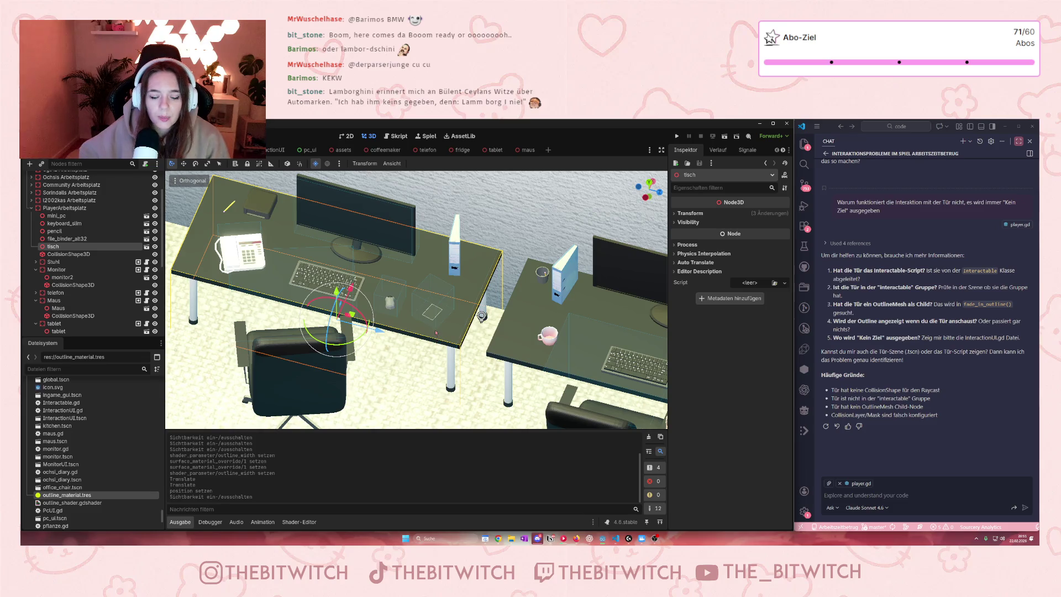
Open the player scene and select RayCast3D under Camera3D to see its 1.5 m reach
{"action": "left_click", "coordinate": [232, 150]}
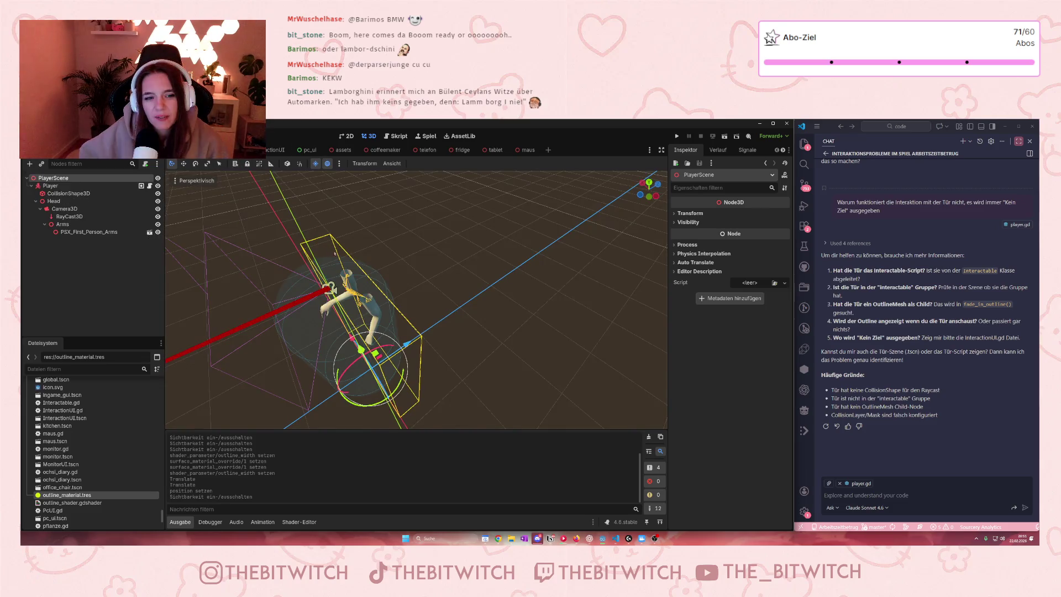
{"action": "scroll", "coordinate": [359, 301], "scroll_direction": "down", "scroll_amount": 3}
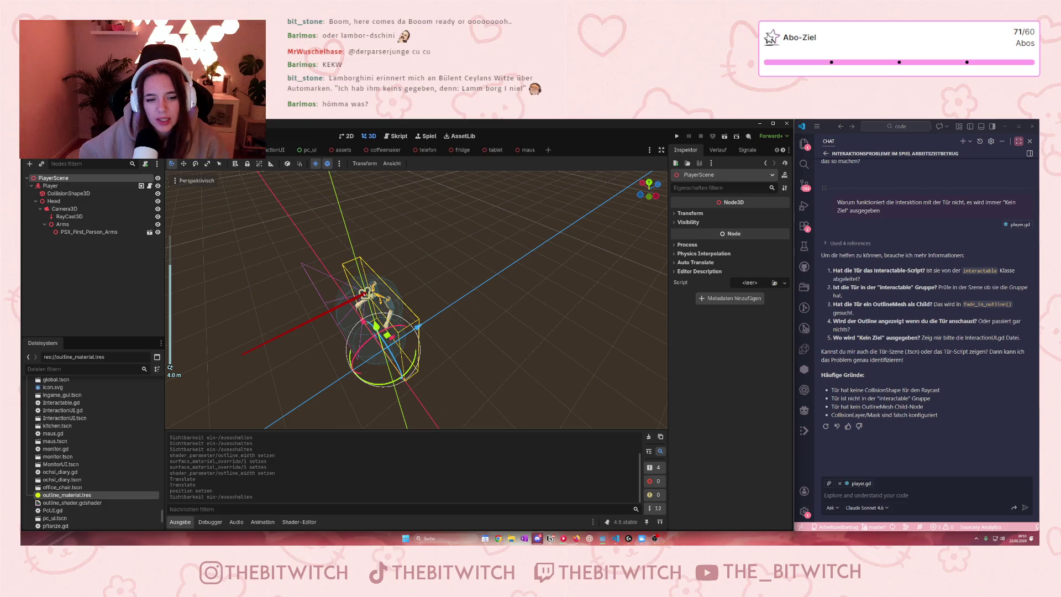
{"action": "left_click", "coordinate": [64, 208]}
{"action": "left_click", "coordinate": [69, 216]}
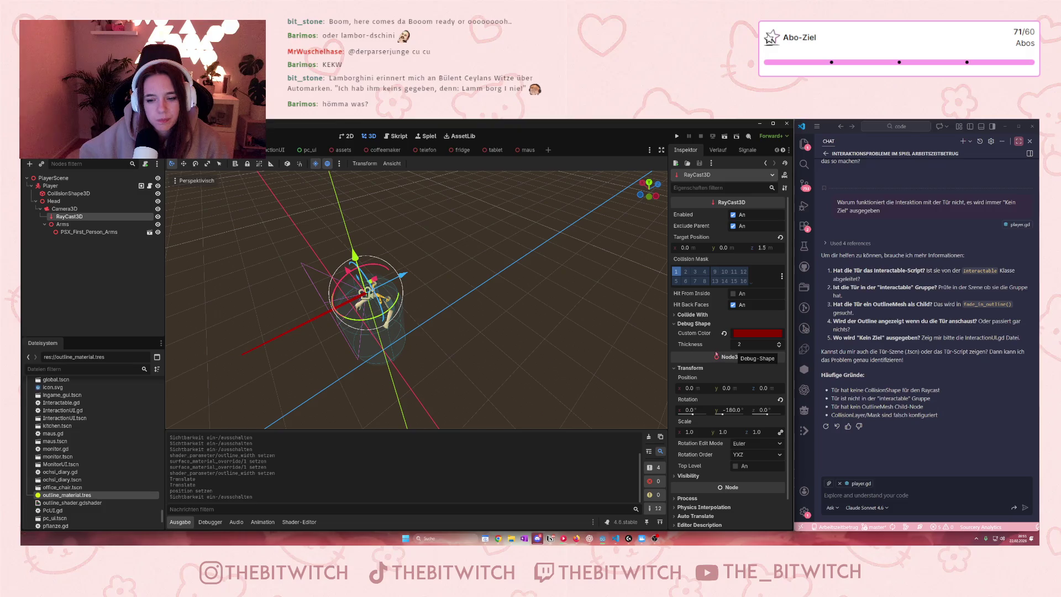
Change the RayCast3D target reach to 1.75, save the player scene, and return to the office tab
{"action": "left_click", "coordinate": [762, 248]}
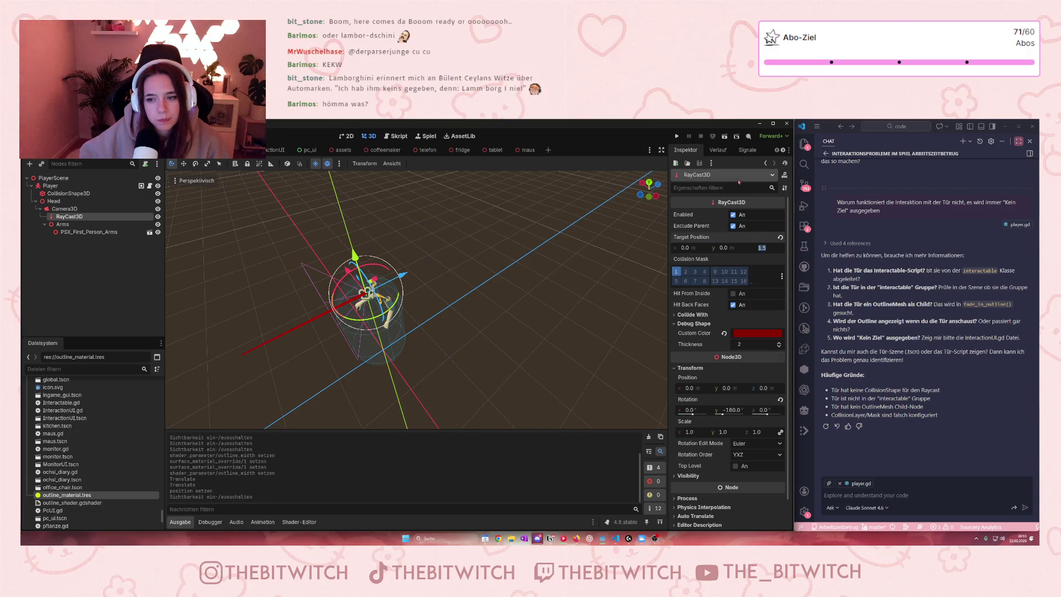
{"action": "type", "text": "2"}
{"action": "key", "text": "Return"}
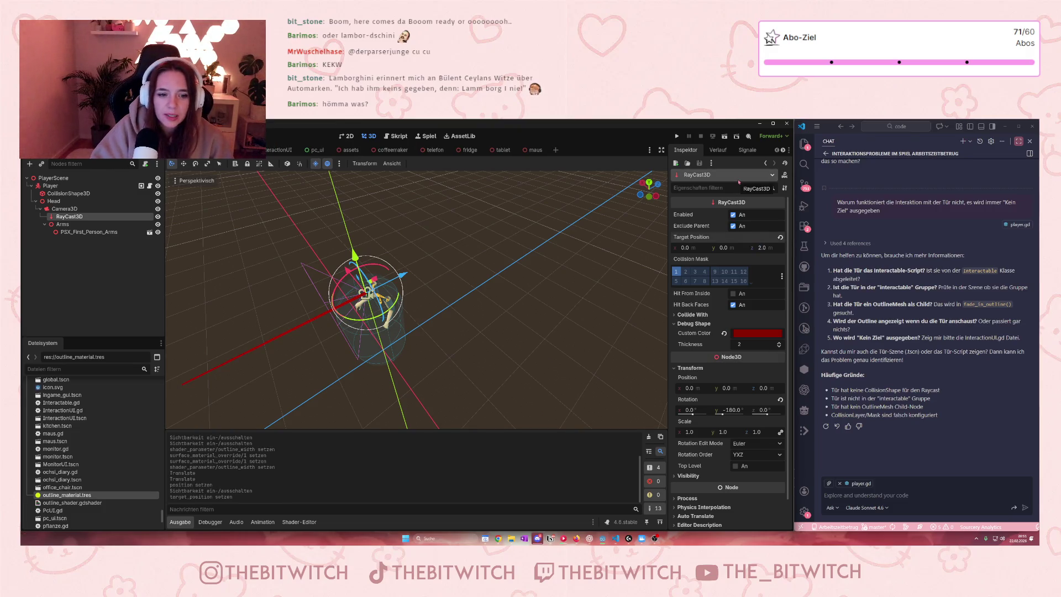
{"action": "left_click", "coordinate": [761, 248]}
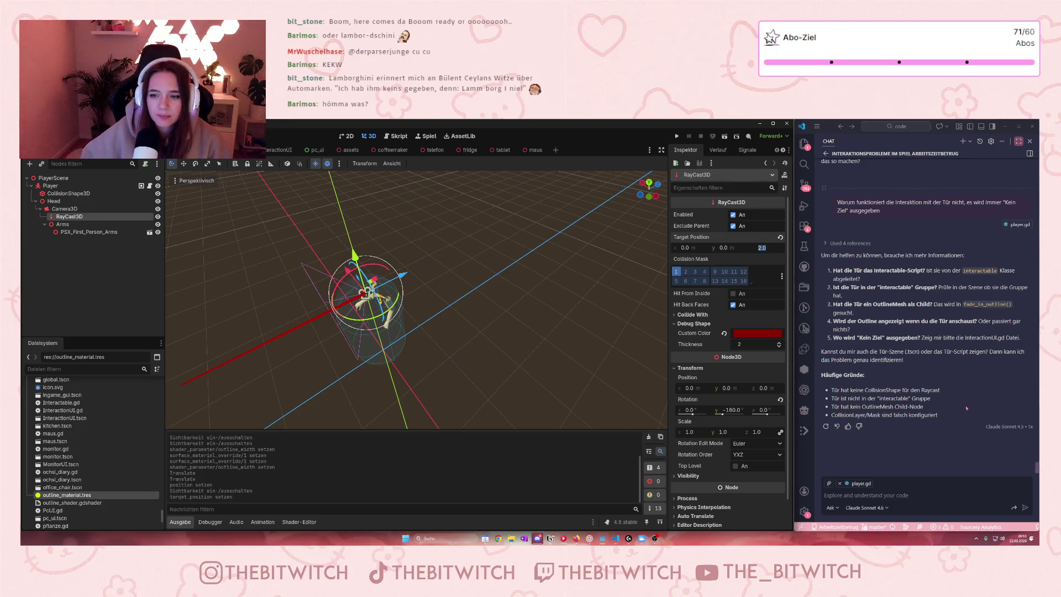
{"action": "type", "text": "1,"}
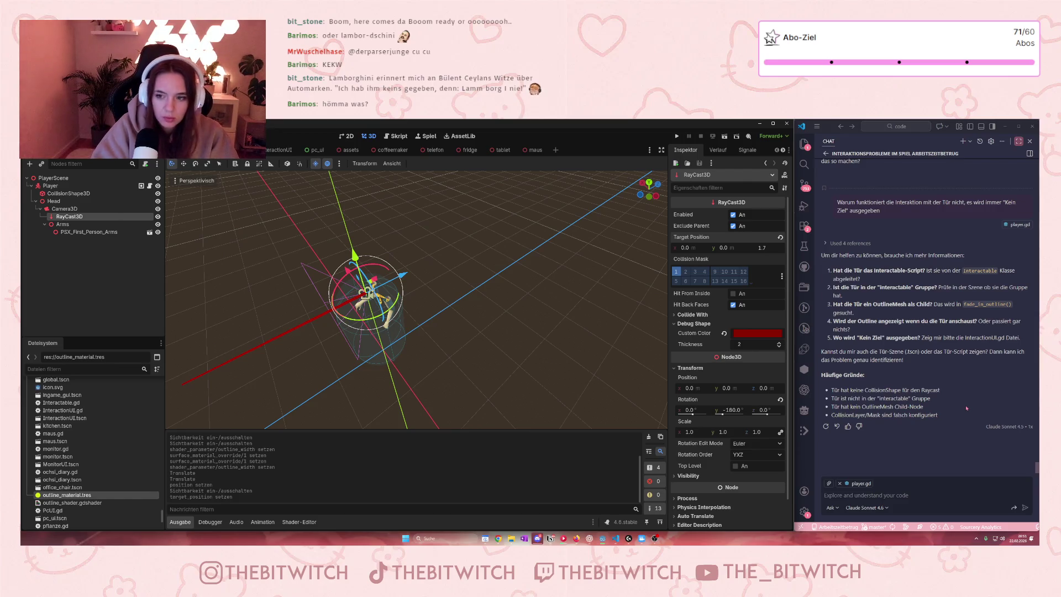
{"action": "type", "text": "5"}
{"action": "key", "text": "ctrl+s"}
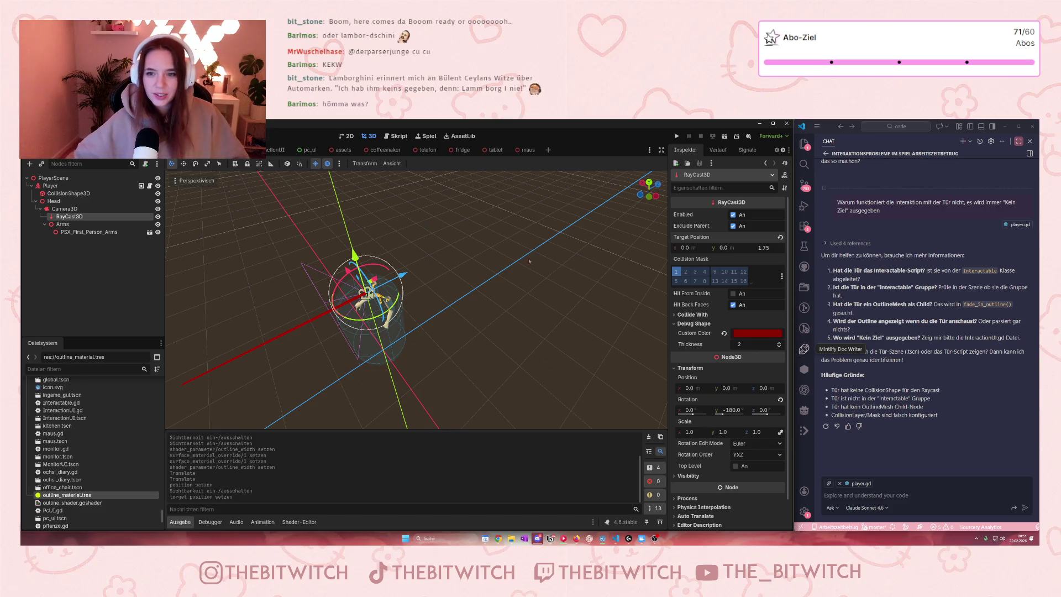
{"action": "key", "text": "ctrl+Tab"}
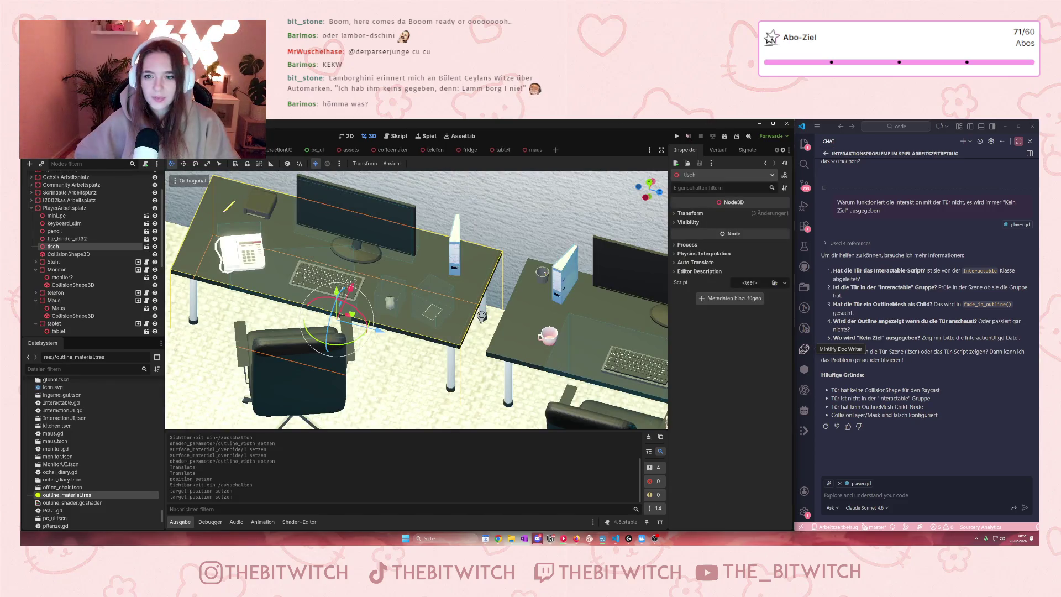
Run the office game, walk to the desk, interact with the item using E, then stop with F8
{"action": "left_click", "coordinate": [676, 136]}
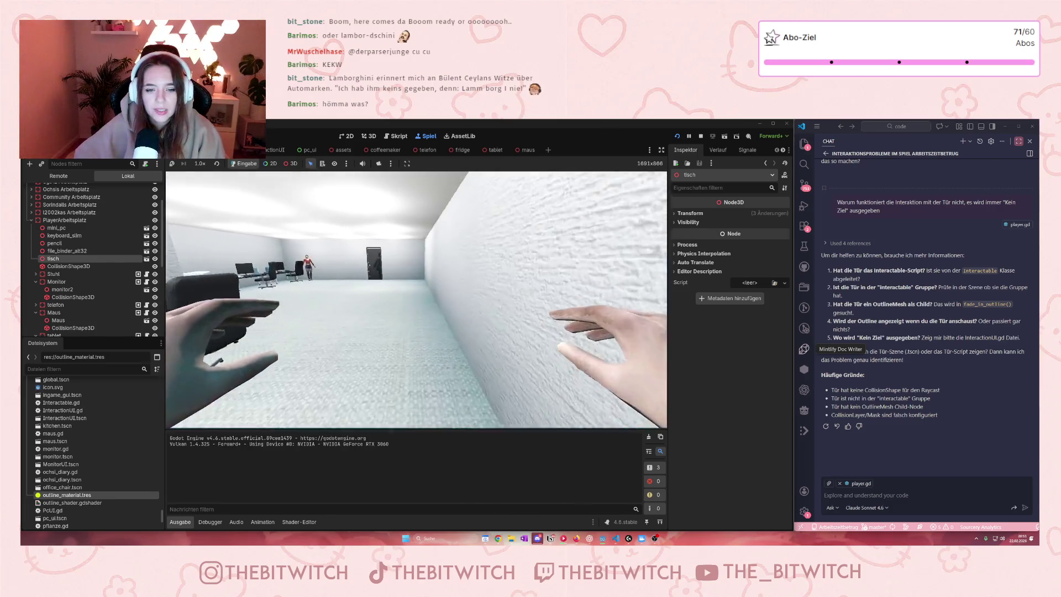
{"action": "key", "text": "w"}
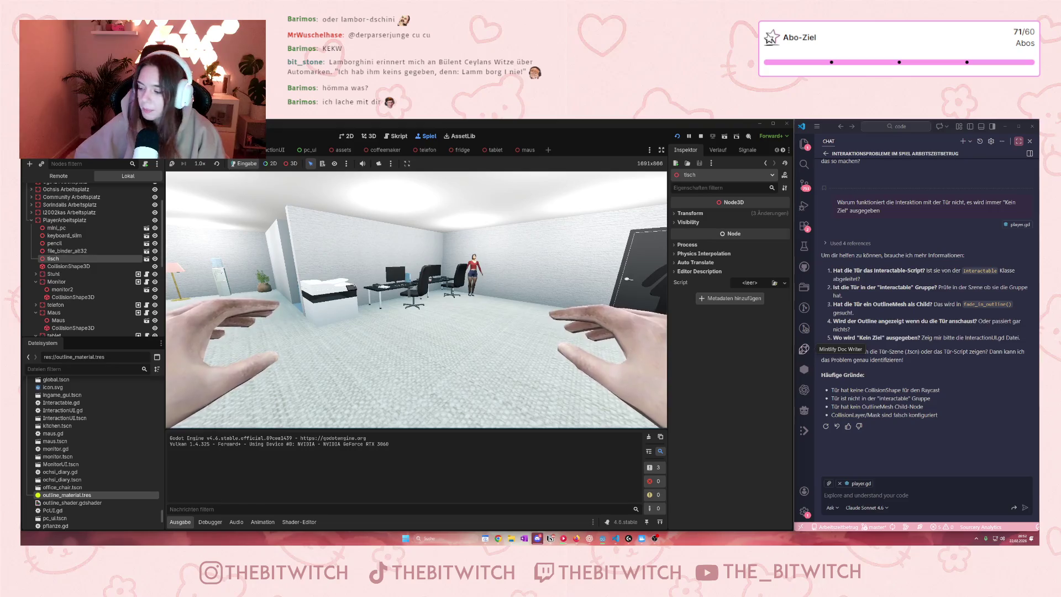
{"action": "key", "text": "w"}
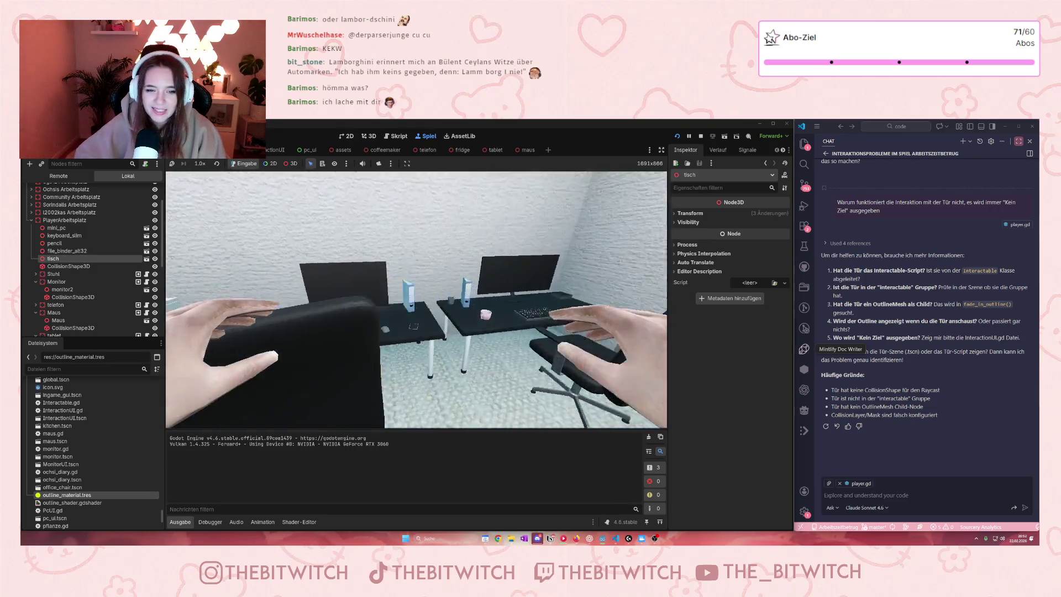
{"action": "key", "text": "s"}
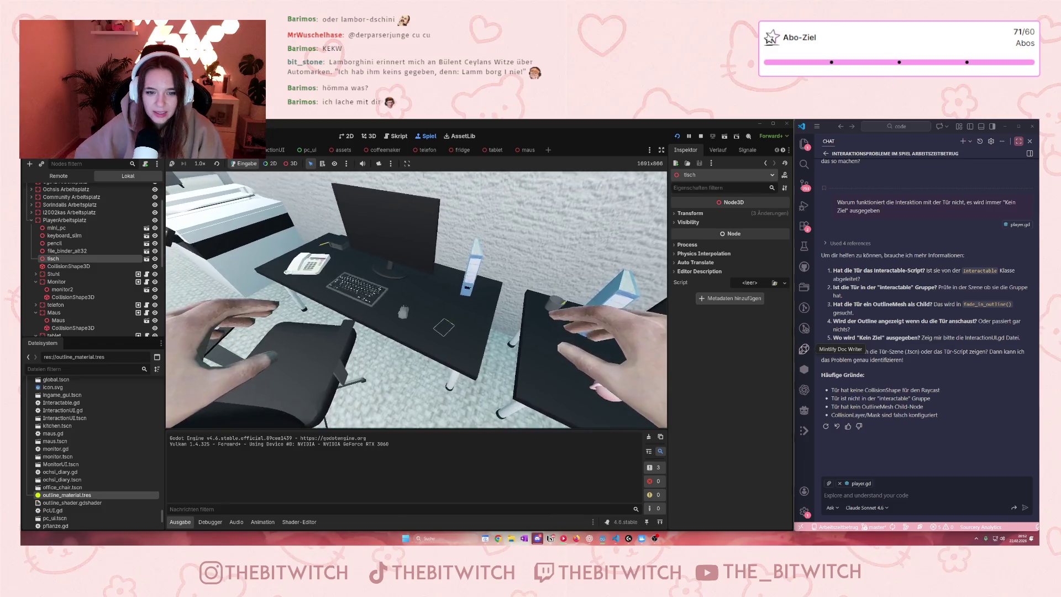
{"action": "key", "text": "d"}
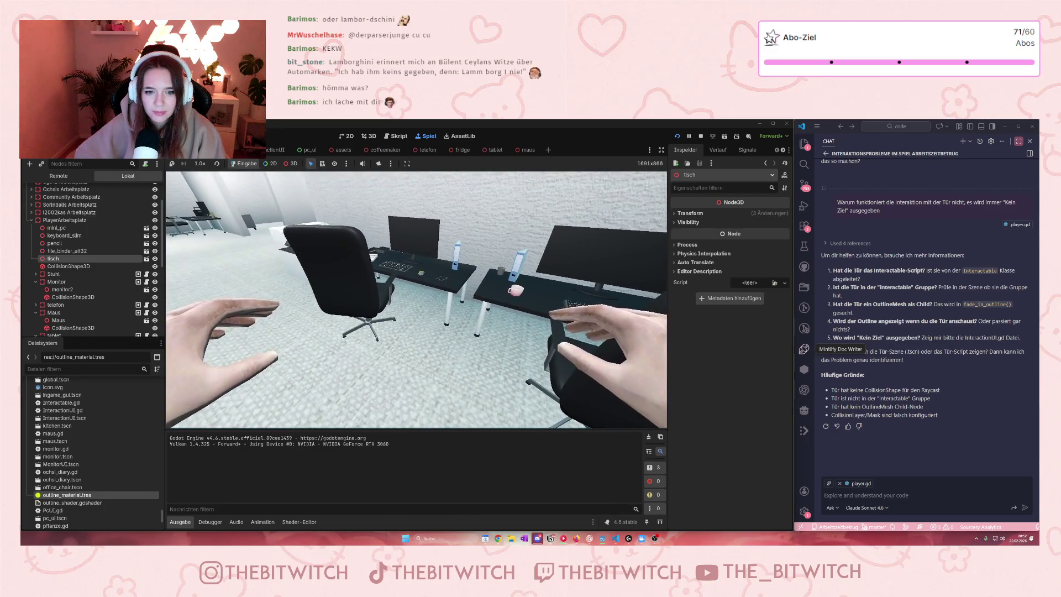
{"action": "key", "text": "w"}
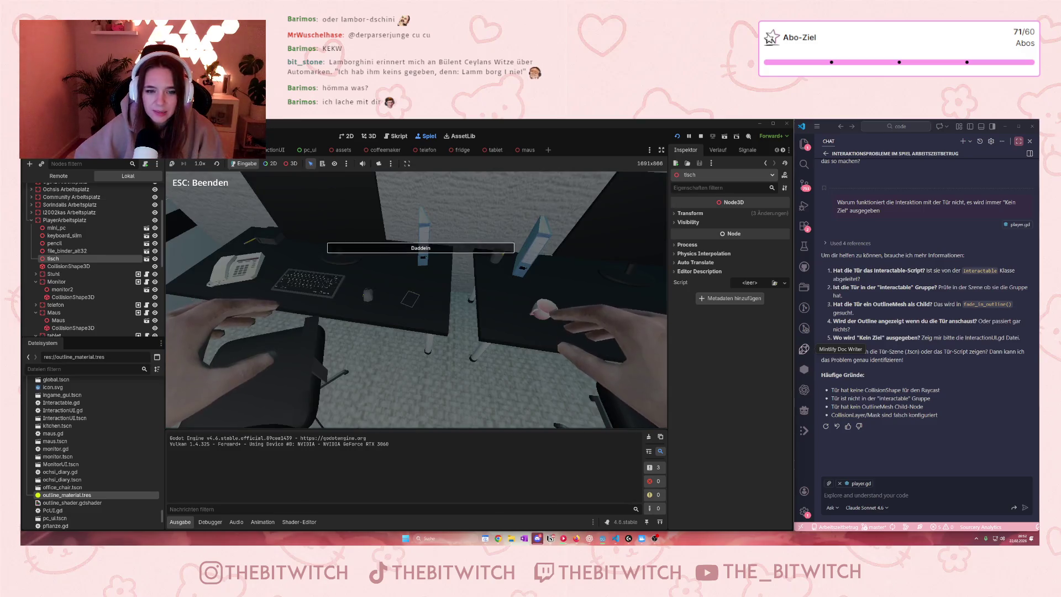
{"action": "key", "text": "e"}
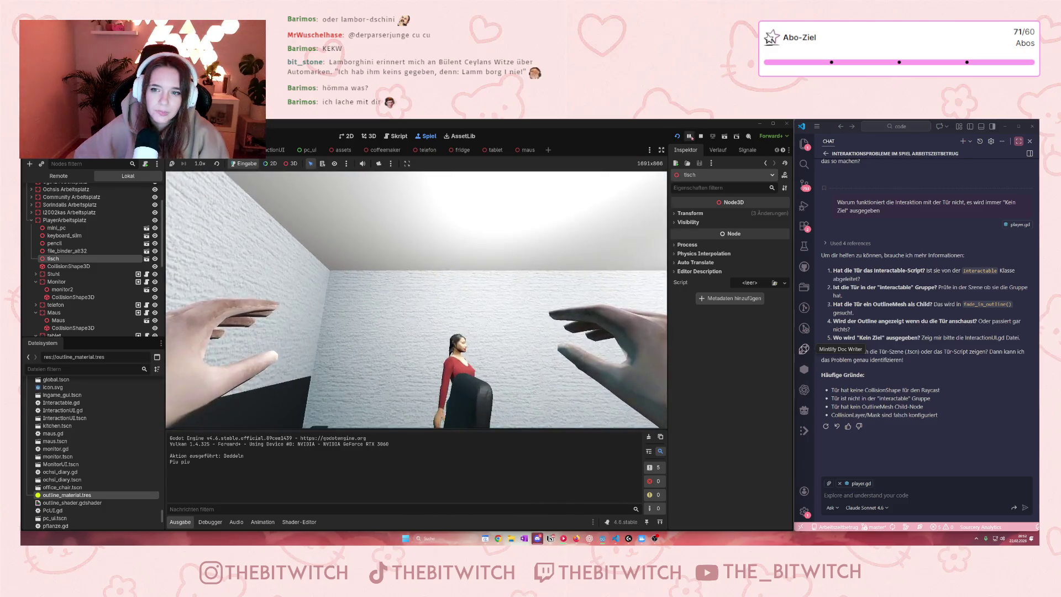
{"action": "key", "text": "F8"}
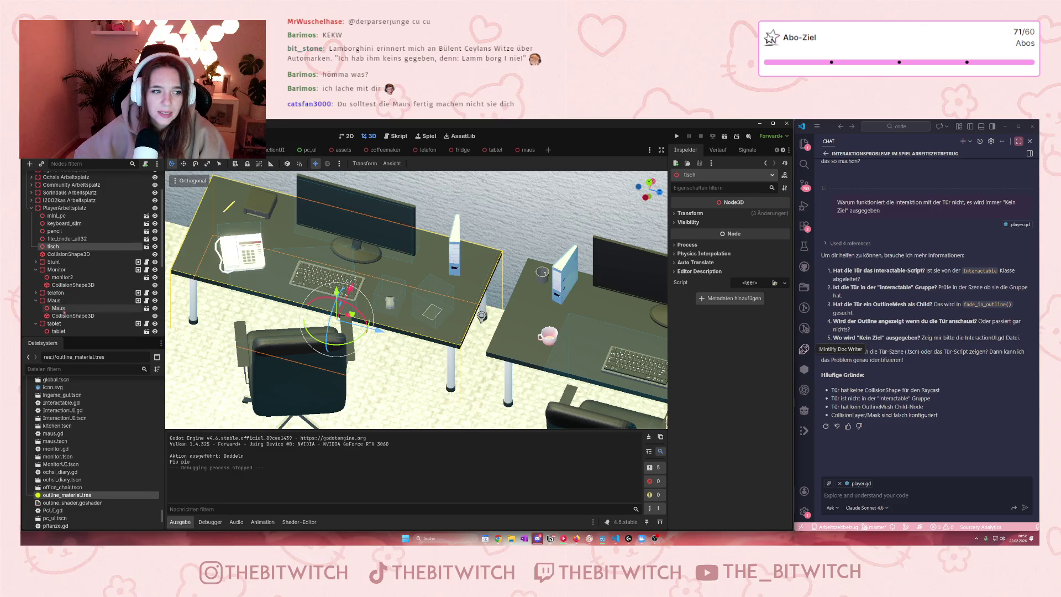
Open the tablet scene and make its OutlineMesh visible
{"action": "left_click", "coordinate": [131, 309]}
{"action": "left_click", "coordinate": [146, 308]}
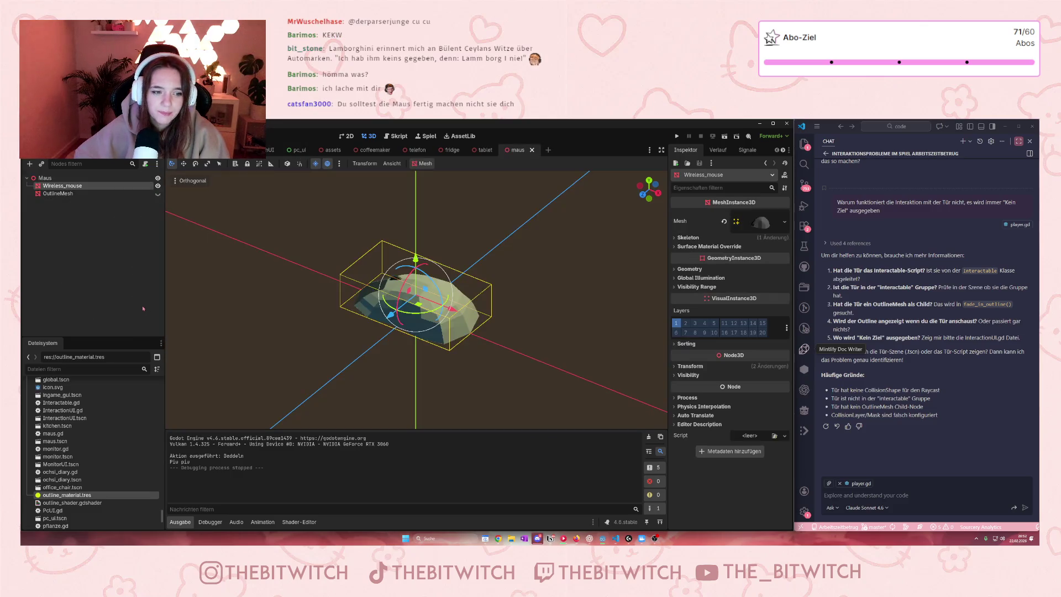
{"action": "left_click", "coordinate": [482, 150]}
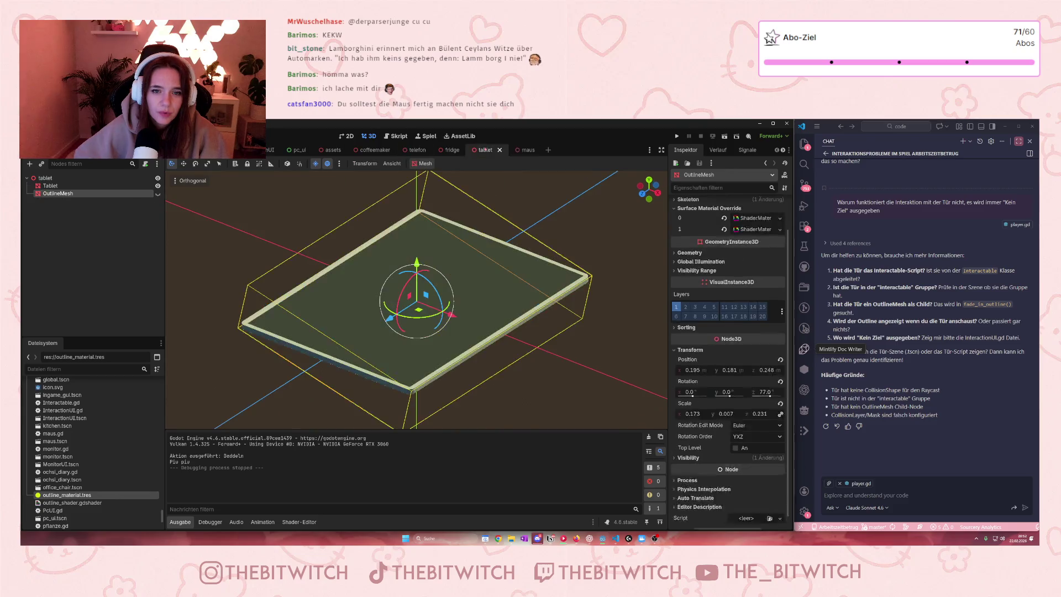
{"action": "left_click", "coordinate": [157, 194]}
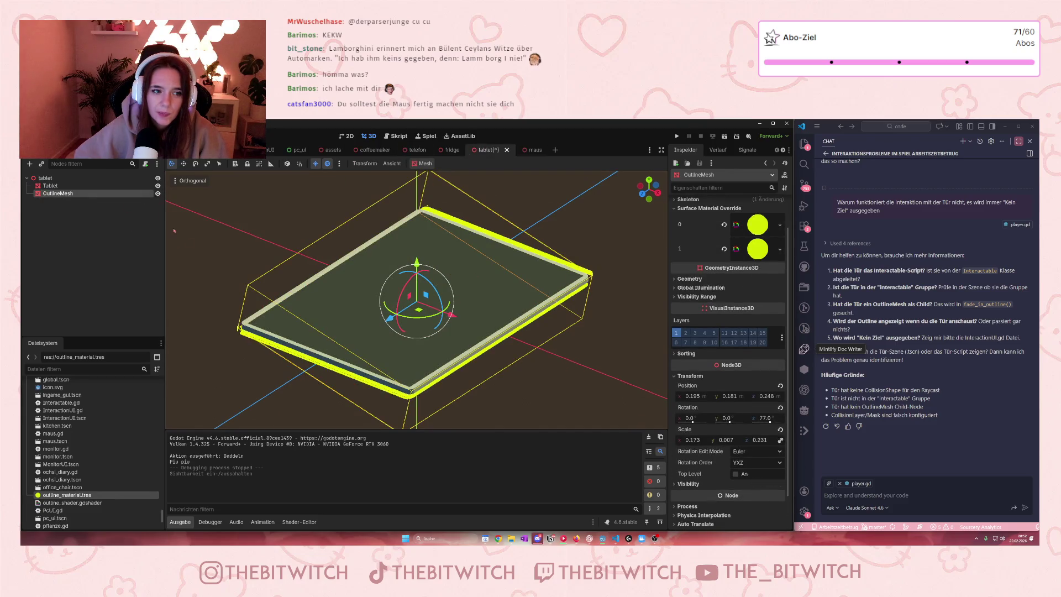
{"action": "scroll", "coordinate": [758, 405], "scroll_direction": "down", "scroll_amount": 2}
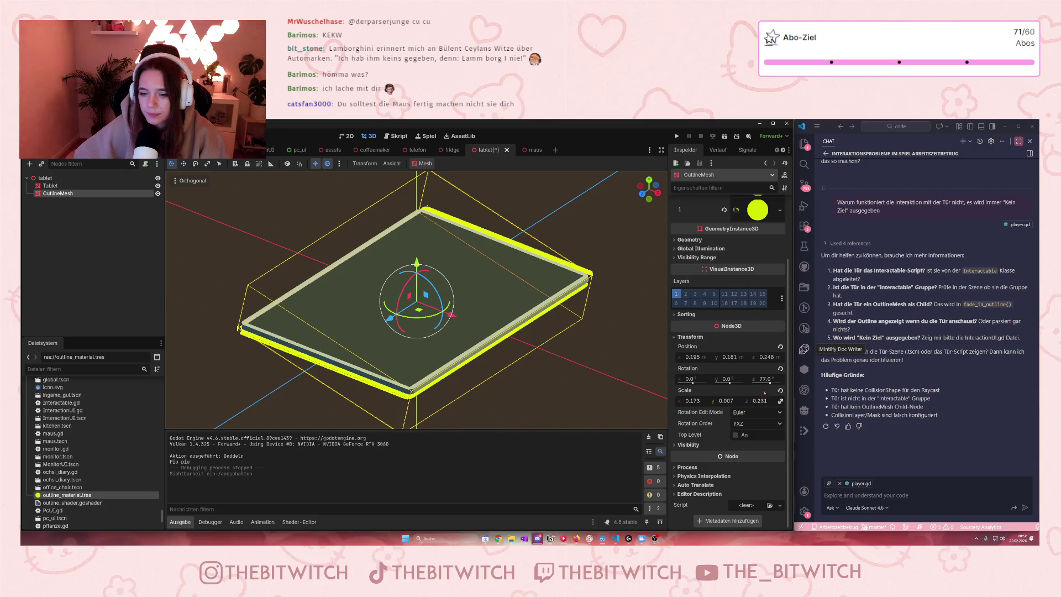
{"action": "scroll", "coordinate": [765, 392], "scroll_direction": "up", "scroll_amount": 4}
Set the Outline Width of both outline materials to 0.1
{"action": "left_click", "coordinate": [779, 263]}
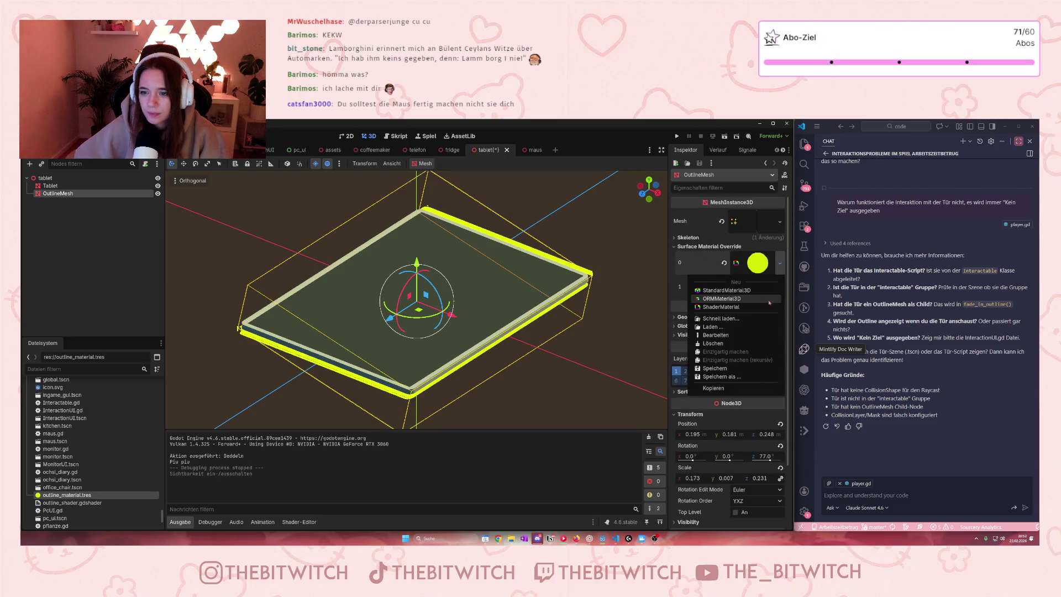
{"action": "left_click", "coordinate": [715, 262]}
{"action": "left_click", "coordinate": [754, 420]}
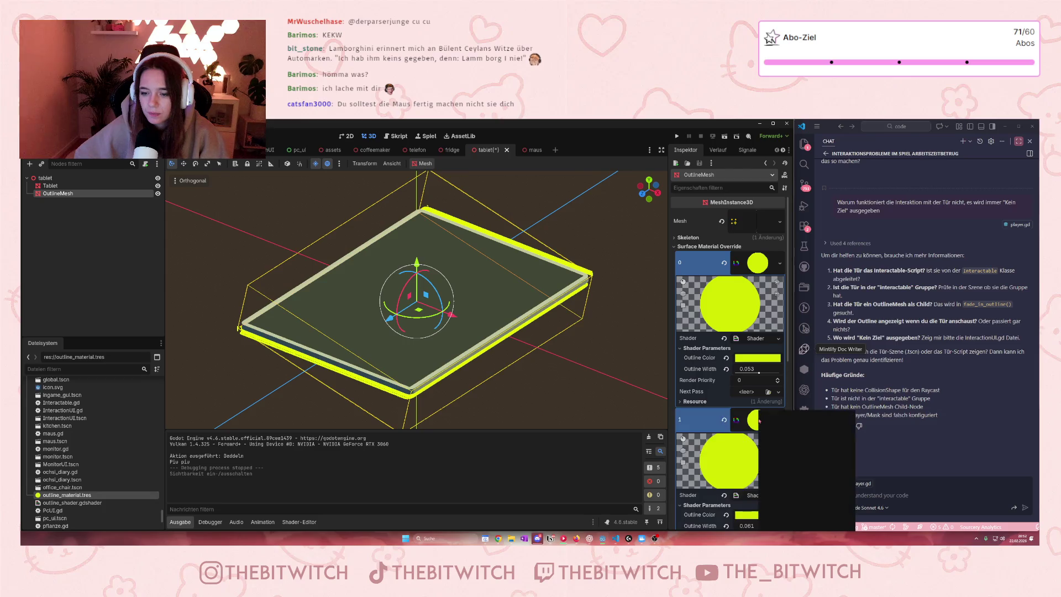
{"action": "scroll", "coordinate": [724, 466], "scroll_direction": "down", "scroll_amount": 4}
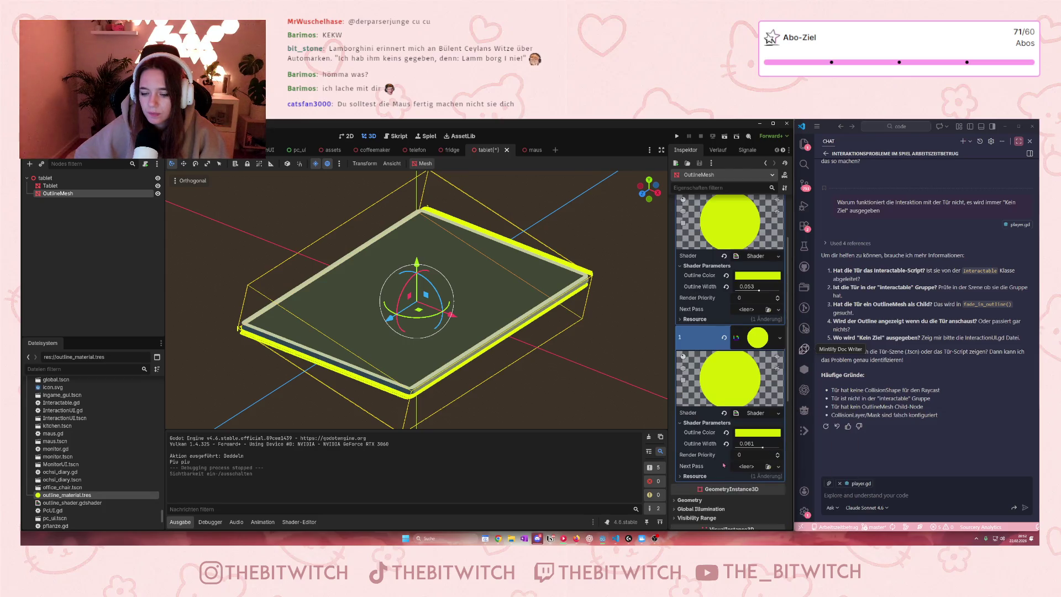
{"action": "left_click_drag", "start_coordinate": [763, 446], "coordinate": [780, 446]}
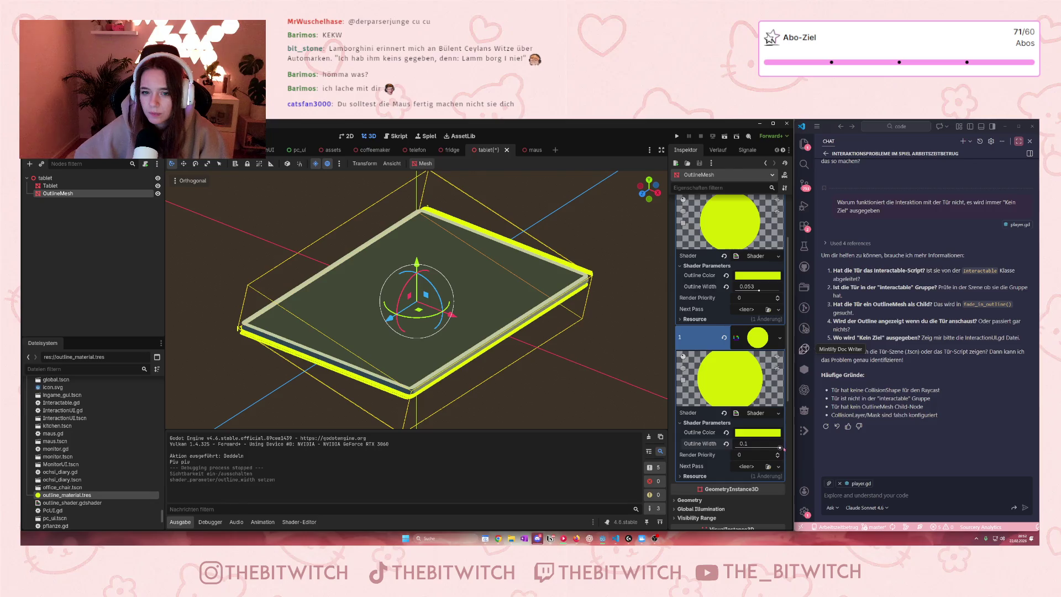
{"action": "left_click_drag", "start_coordinate": [758, 290], "coordinate": [780, 289]}
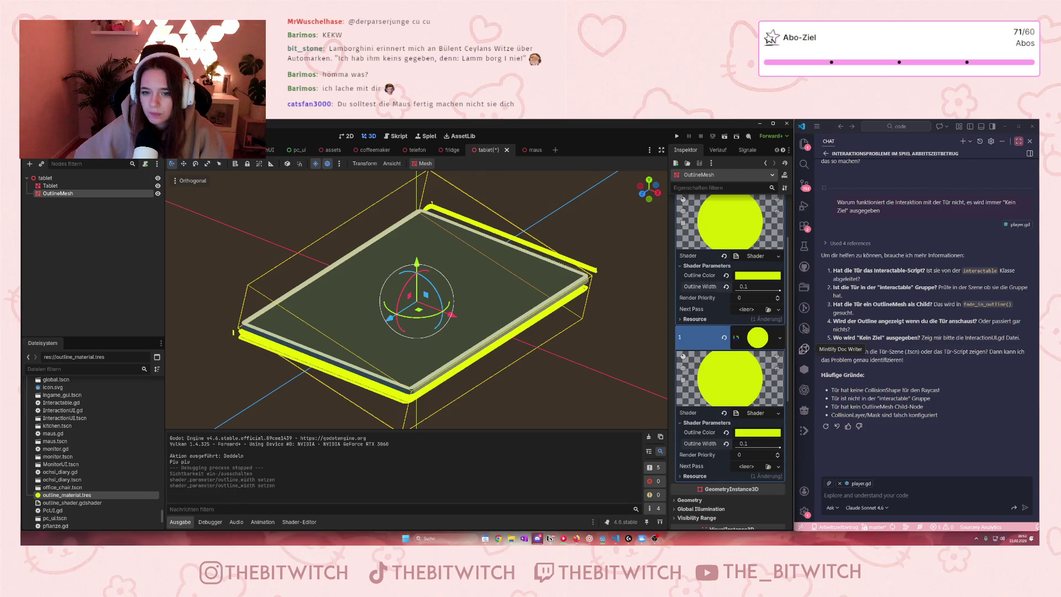
Hide the OutlineMesh again, save the tablet scene, and return to the office scene
{"action": "left_click", "coordinate": [200, 264]}
{"action": "left_click", "coordinate": [158, 193]}
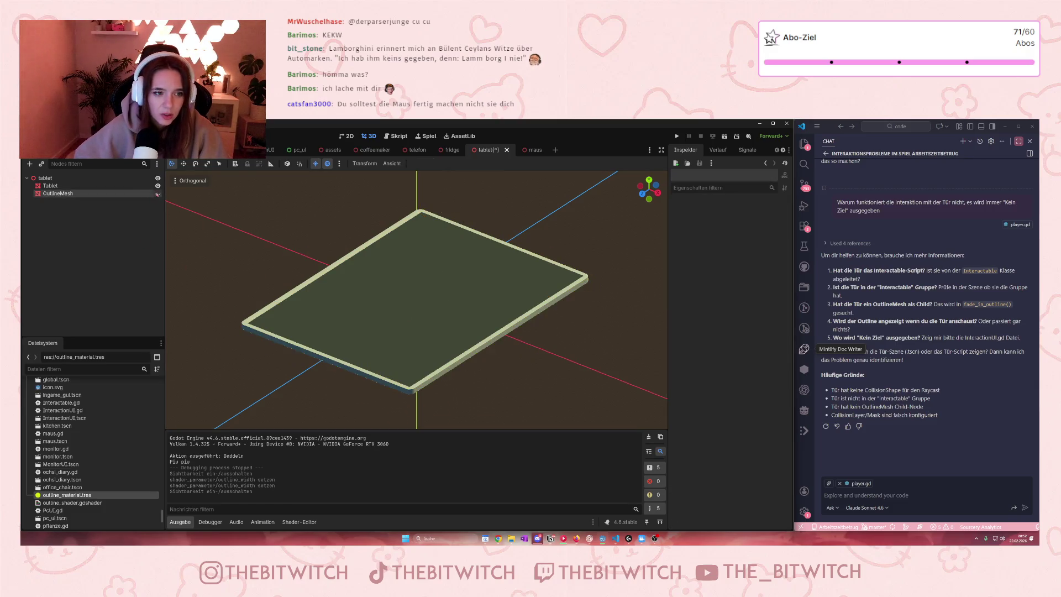
{"action": "key", "text": "ctrl+s"}
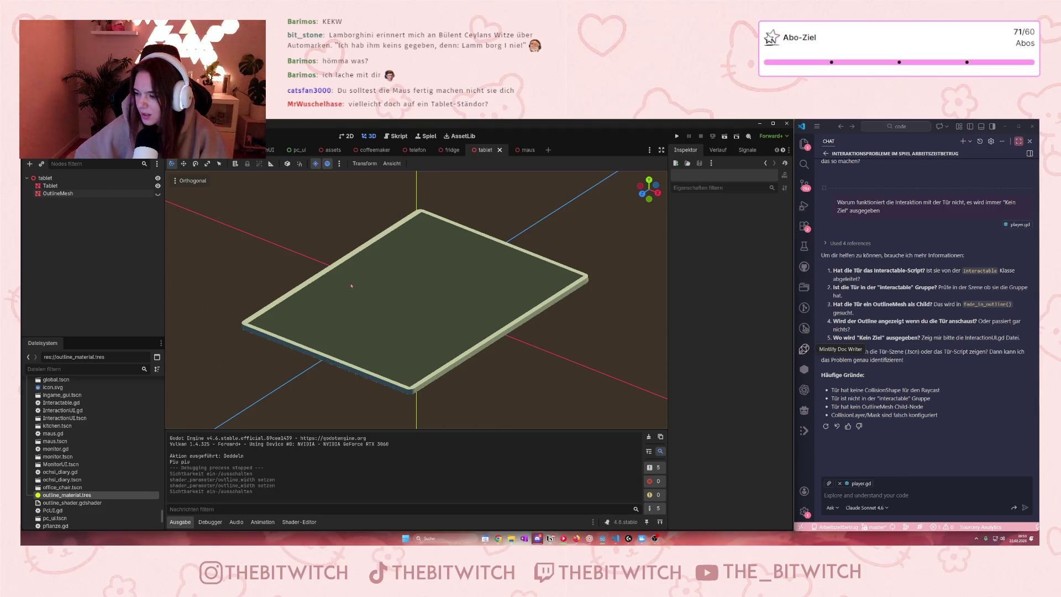
{"action": "left_click", "coordinate": [232, 149]}
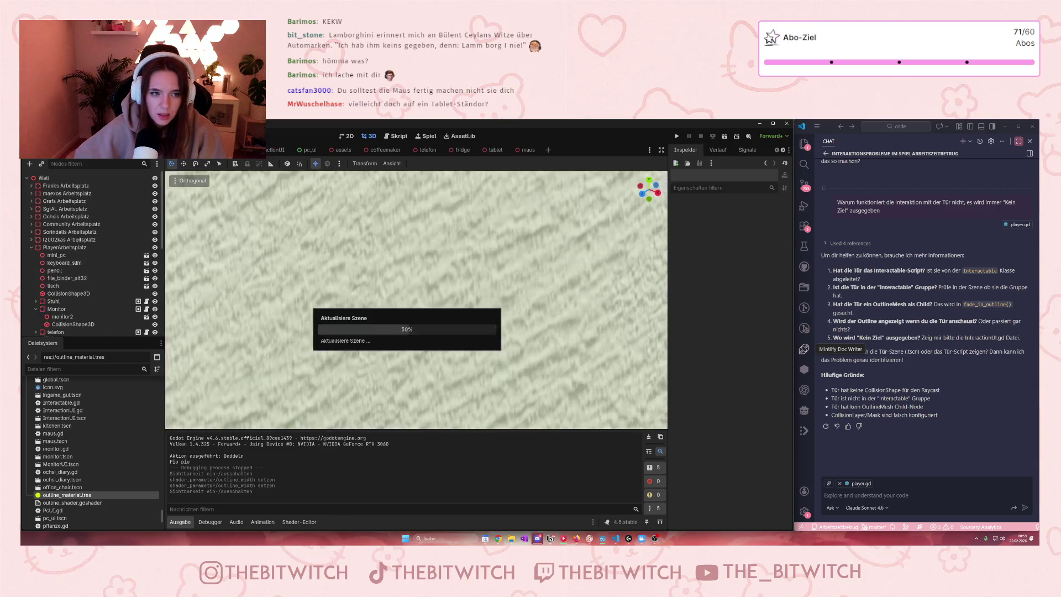
{"action": "scroll", "coordinate": [378, 339], "scroll_direction": "up", "scroll_amount": 5}
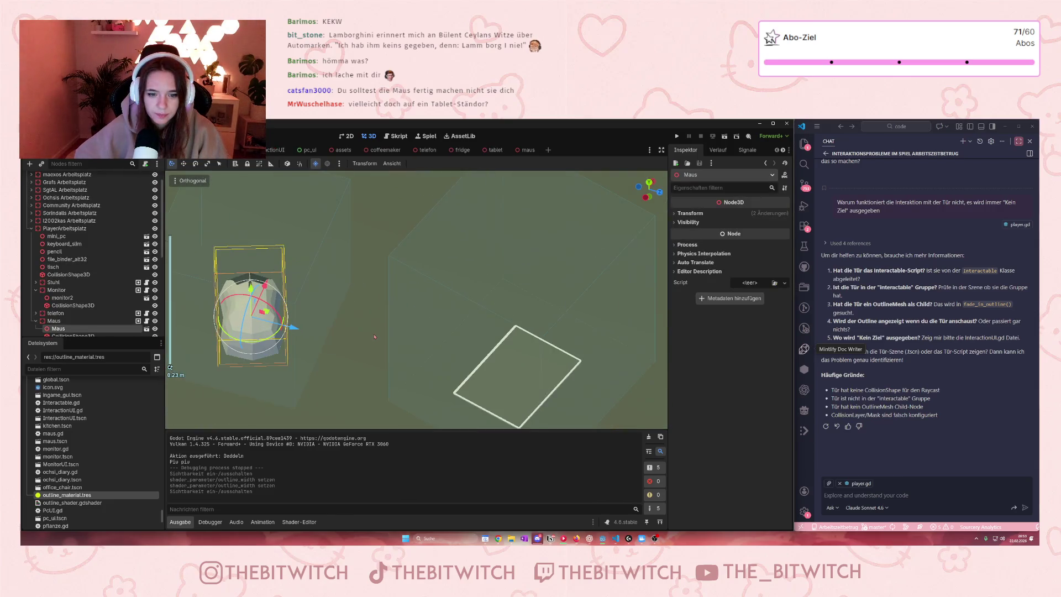
{"action": "scroll", "coordinate": [370, 333], "scroll_direction": "down", "scroll_amount": 4}
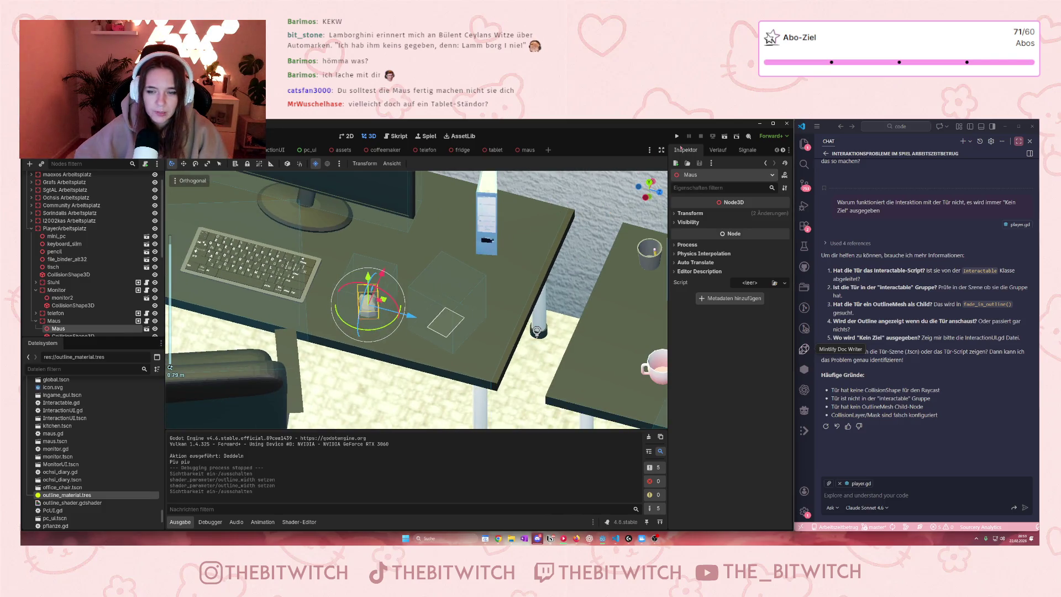
{"action": "left_click", "coordinate": [676, 136]}
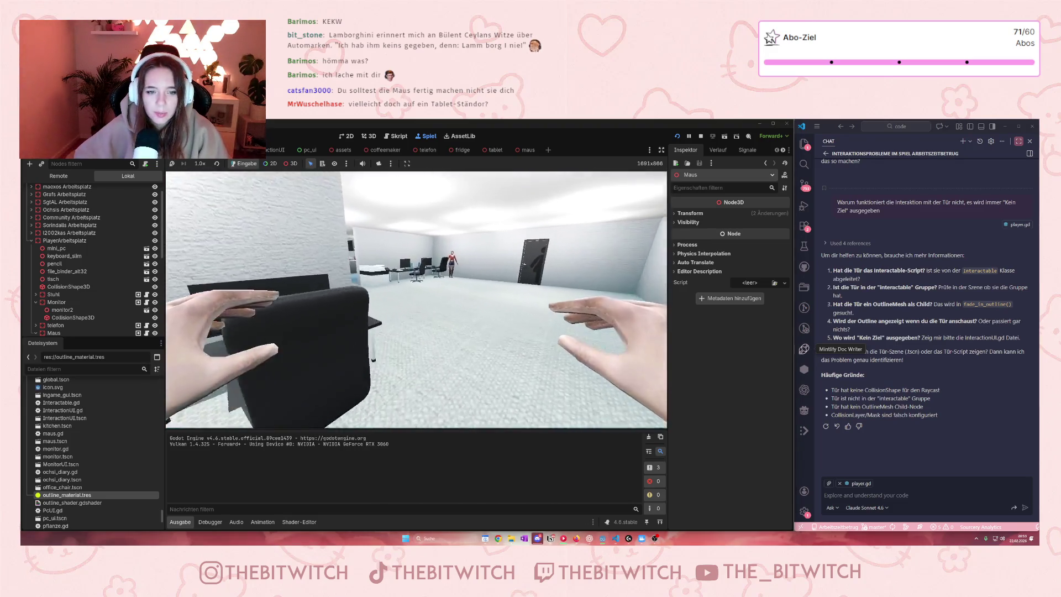
{"action": "key", "text": "w"}
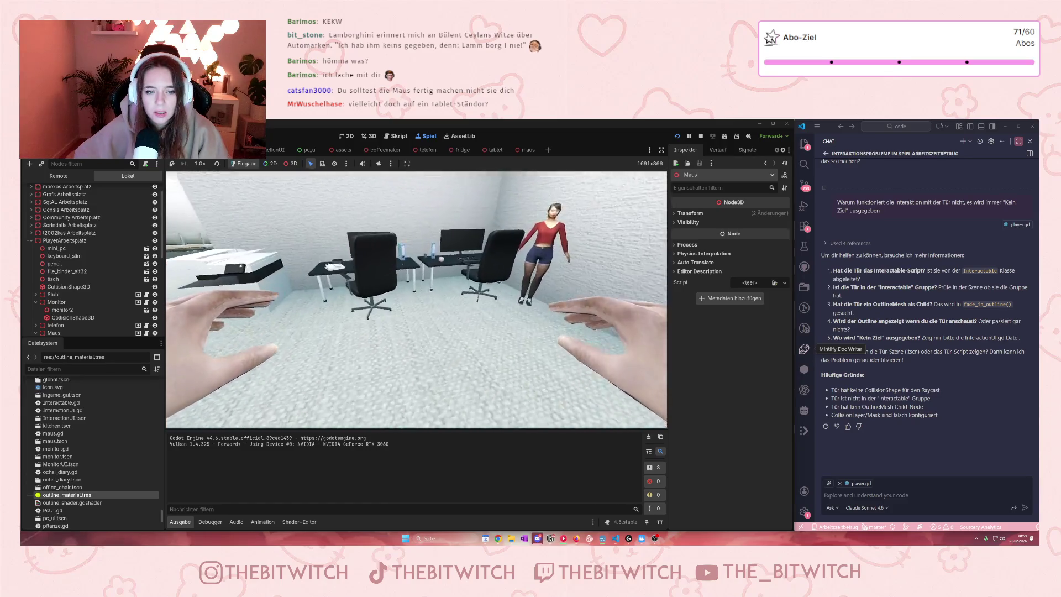
{"action": "key", "text": "w"}
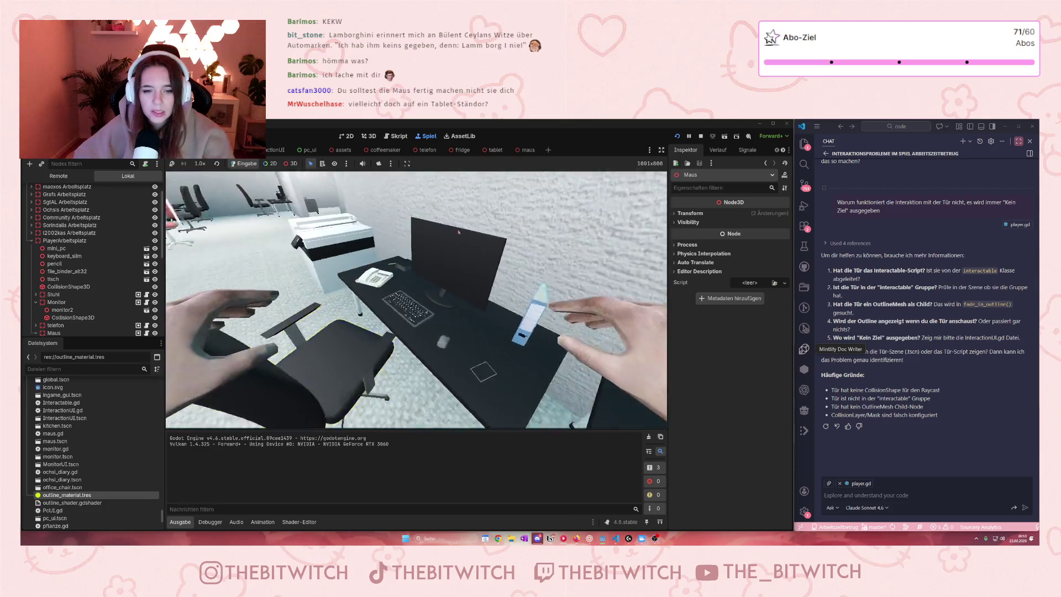
{"action": "key", "text": "F8"}
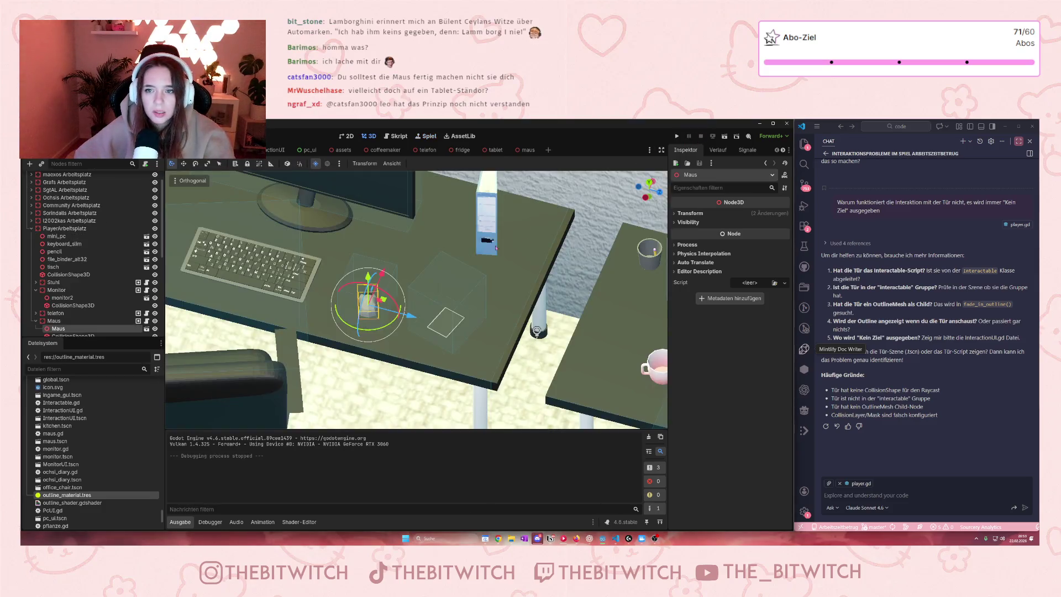
Reposition the tablet on the desk, scale it to 0.75, and enlarge its collision box
{"action": "left_click", "coordinate": [449, 329]}
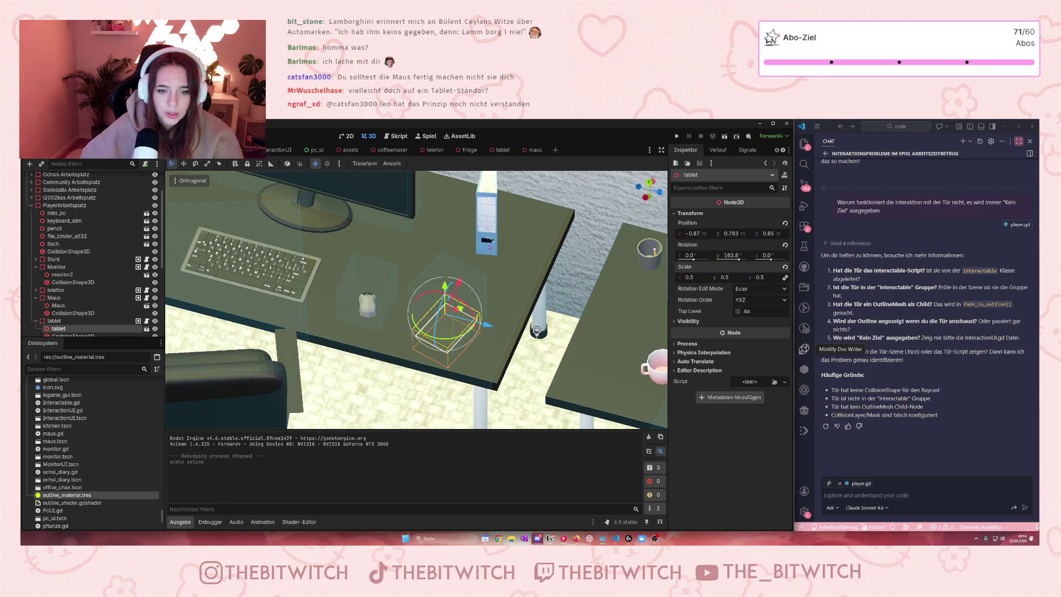
{"action": "left_click_drag", "start_coordinate": [458, 281], "coordinate": [463, 279]}
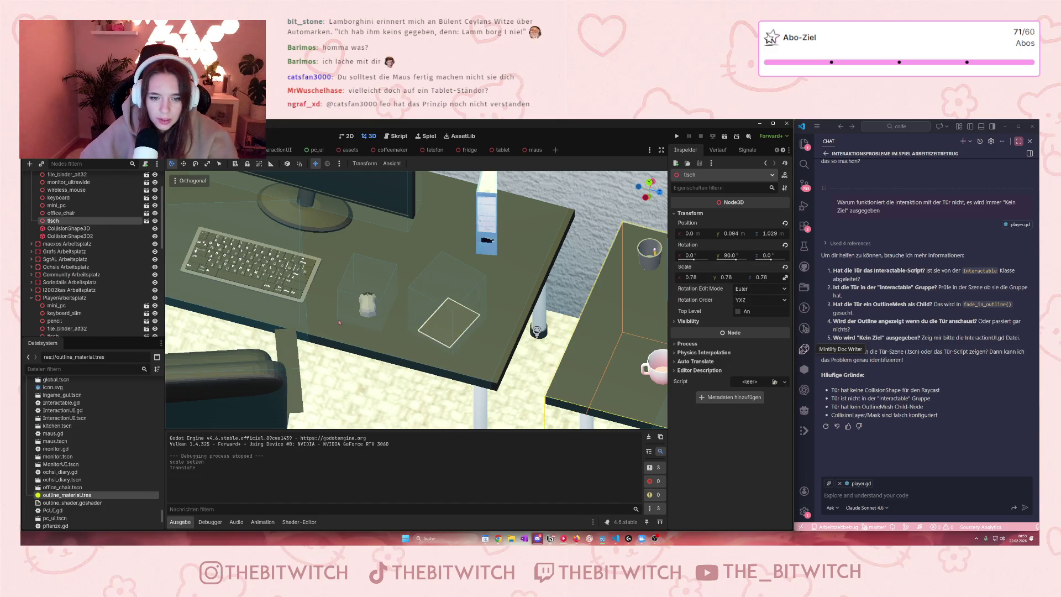
{"action": "left_click", "coordinate": [695, 276]}
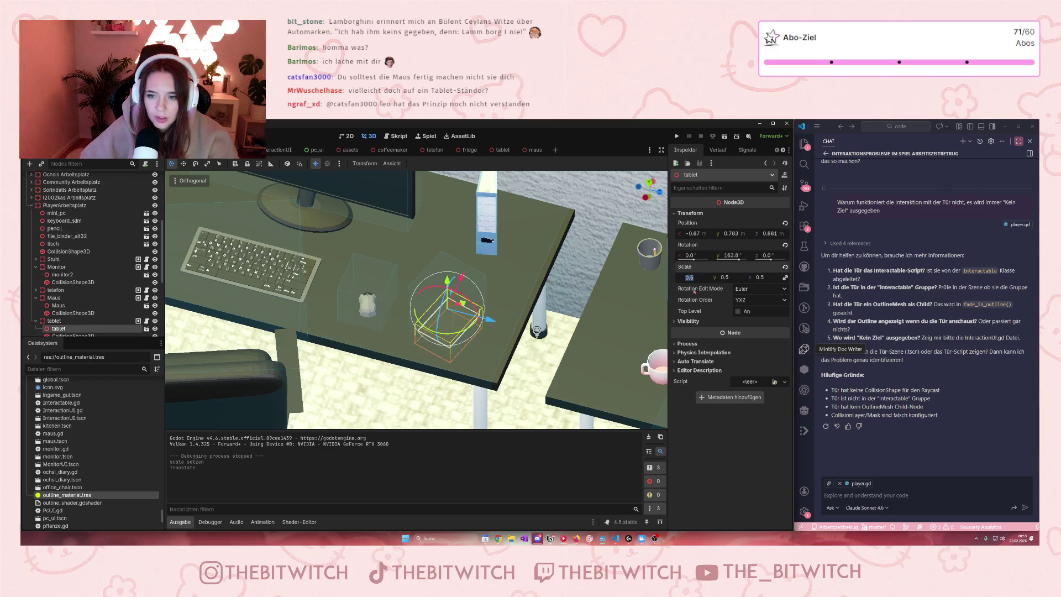
{"action": "key", "text": "Return"}
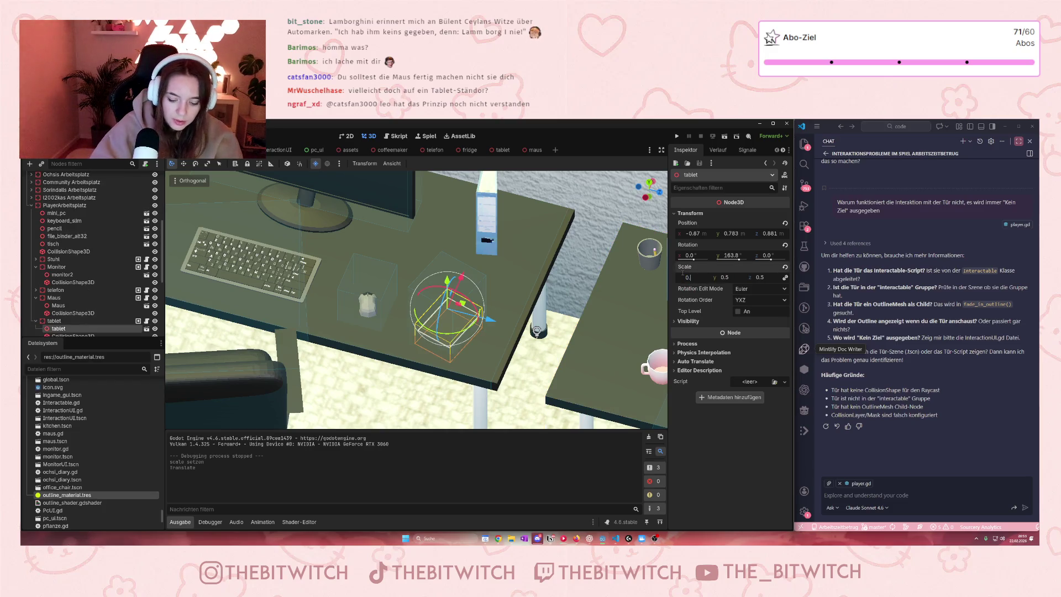
{"action": "type", "text": "75"}
{"action": "key", "text": "Return"}
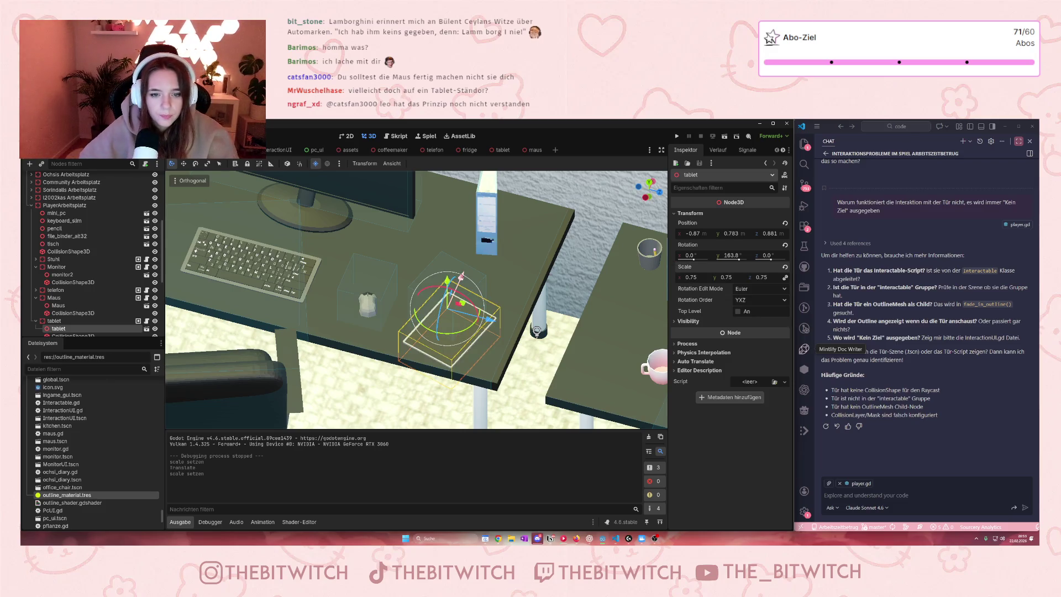
{"action": "left_click_drag", "start_coordinate": [422, 302], "coordinate": [430, 297]}
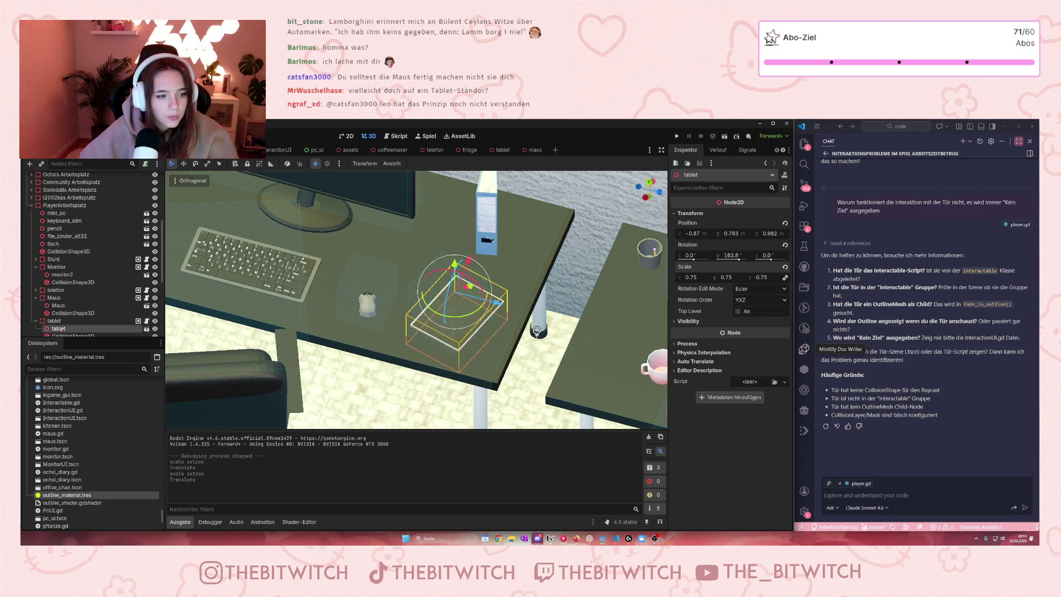
{"action": "left_click", "coordinate": [430, 298]}
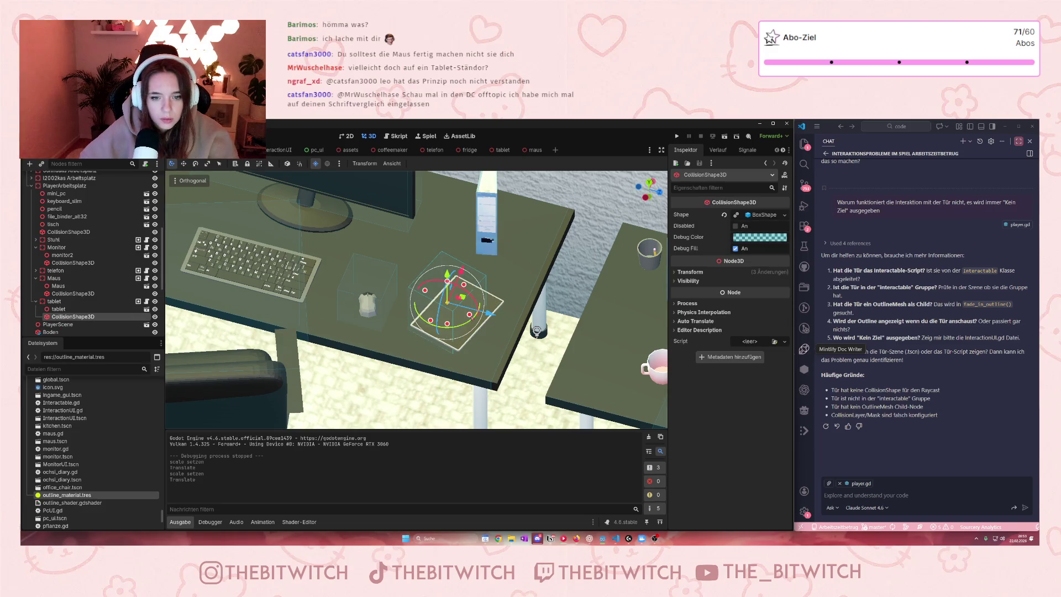
{"action": "mouse_move", "coordinate": [470, 314]}
{"action": "left_mouse_down"}
{"action": "mouse_move", "coordinate": [479, 320]}
{"action": "mouse_move", "coordinate": [474, 284]}
{"action": "mouse_move", "coordinate": [485, 267]}
{"action": "left_mouse_up"}
Focus the view on the desk mouse and select its parent Maus node to inspect its Interactable settings
{"action": "left_click", "coordinate": [368, 305]}
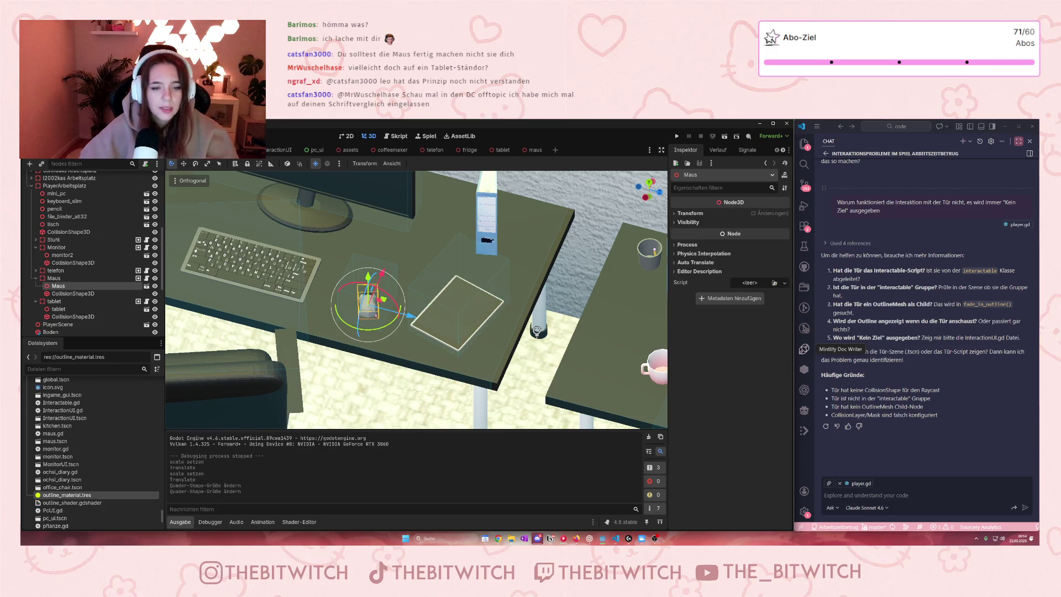
{"action": "key", "text": "f"}
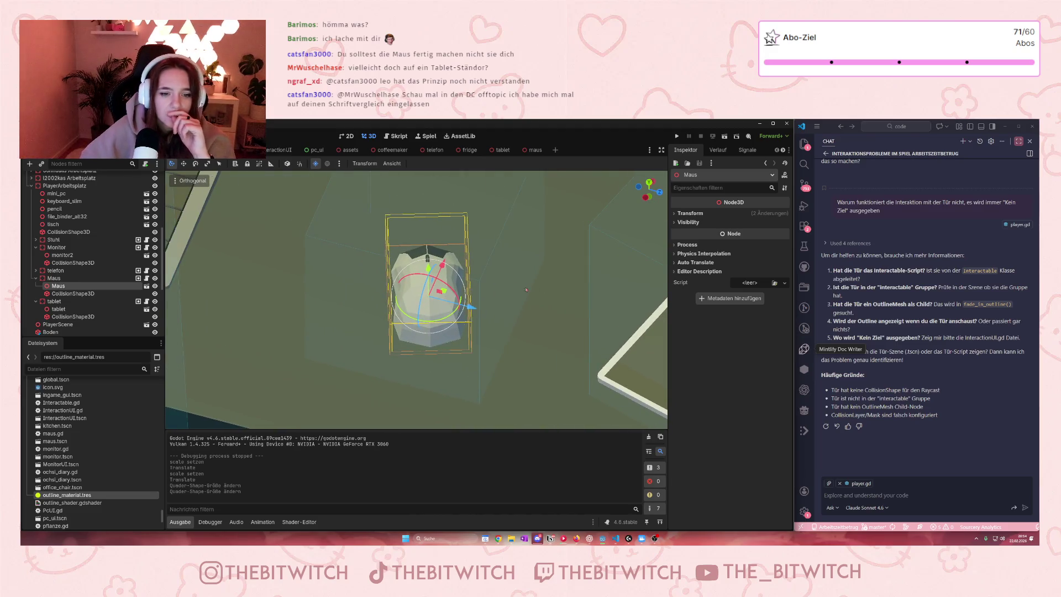
{"action": "scroll", "coordinate": [373, 316], "scroll_direction": "up", "scroll_amount": 10}
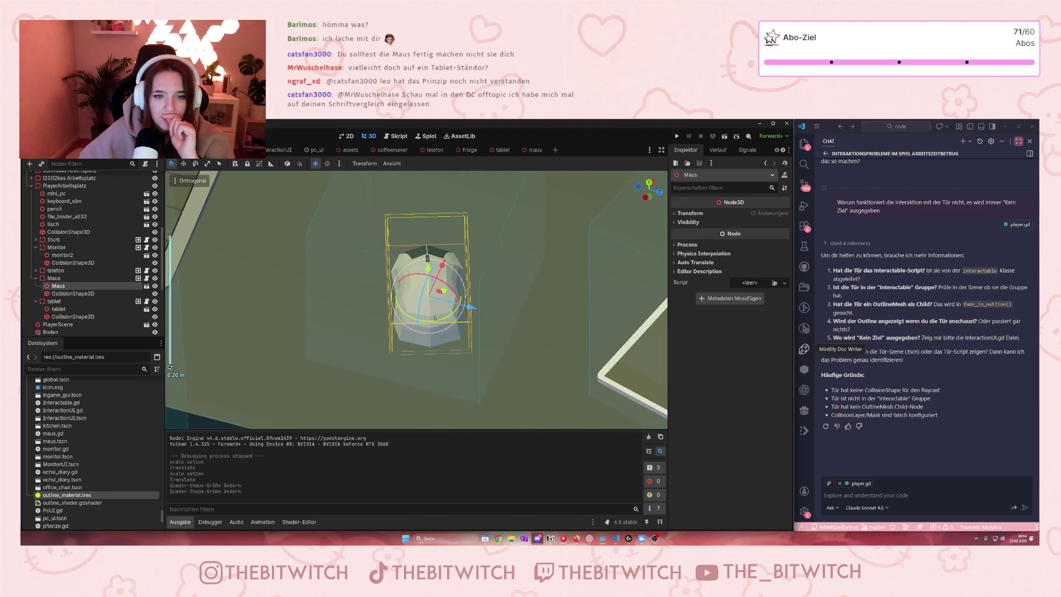
{"action": "scroll", "coordinate": [458, 304], "scroll_direction": "down", "scroll_amount": 10}
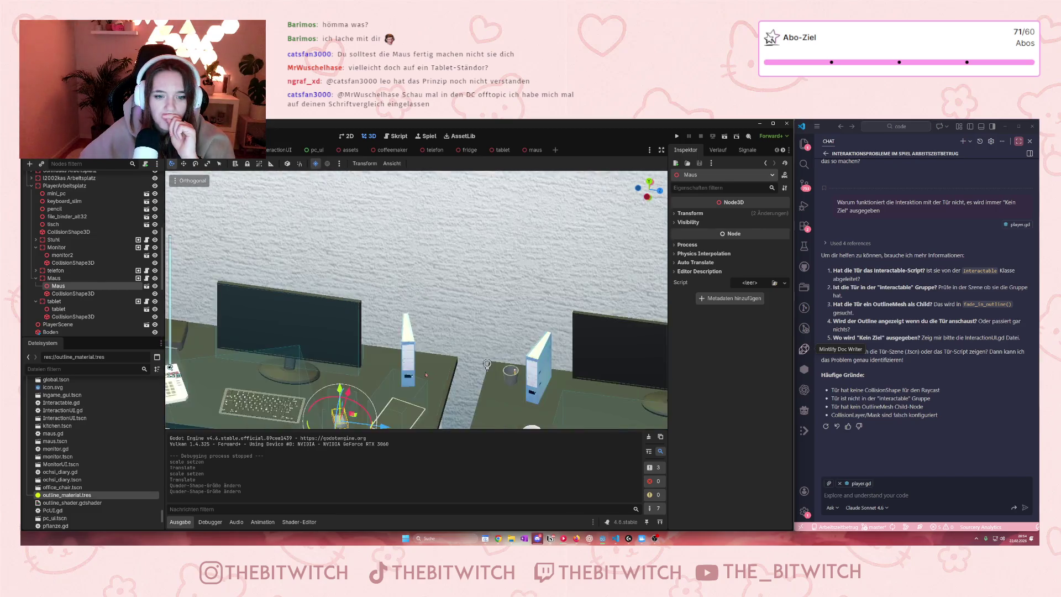
{"action": "scroll", "coordinate": [407, 388], "scroll_direction": "up", "scroll_amount": 5}
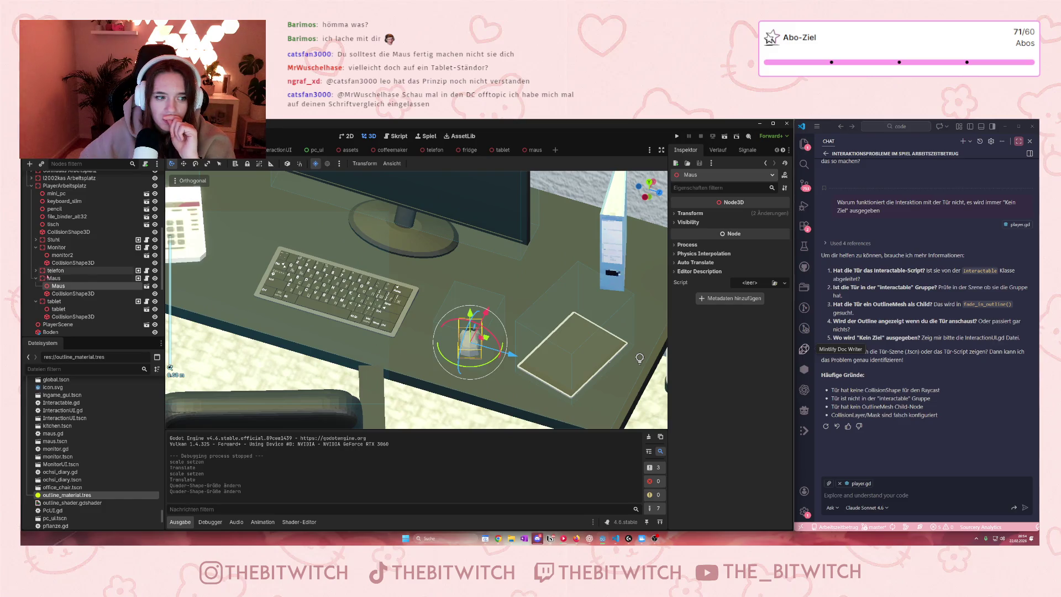
{"action": "left_click", "coordinate": [54, 278]}
{"action": "scroll", "coordinate": [474, 336], "scroll_direction": "down", "scroll_amount": 5}
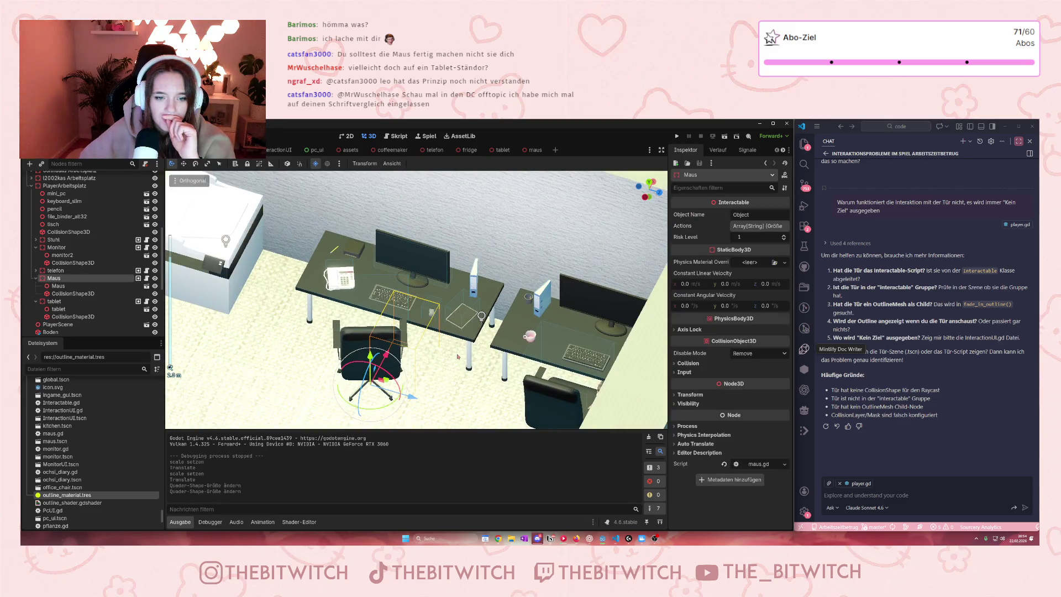
{"action": "scroll", "coordinate": [418, 351], "scroll_direction": "up", "scroll_amount": 4}
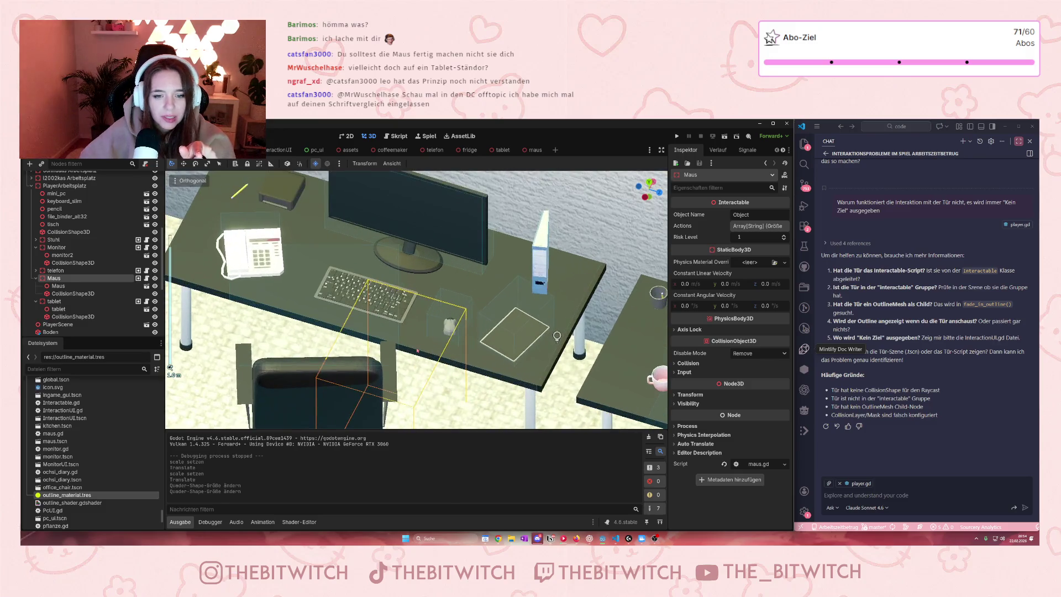
{"action": "left_click", "coordinate": [533, 150]}
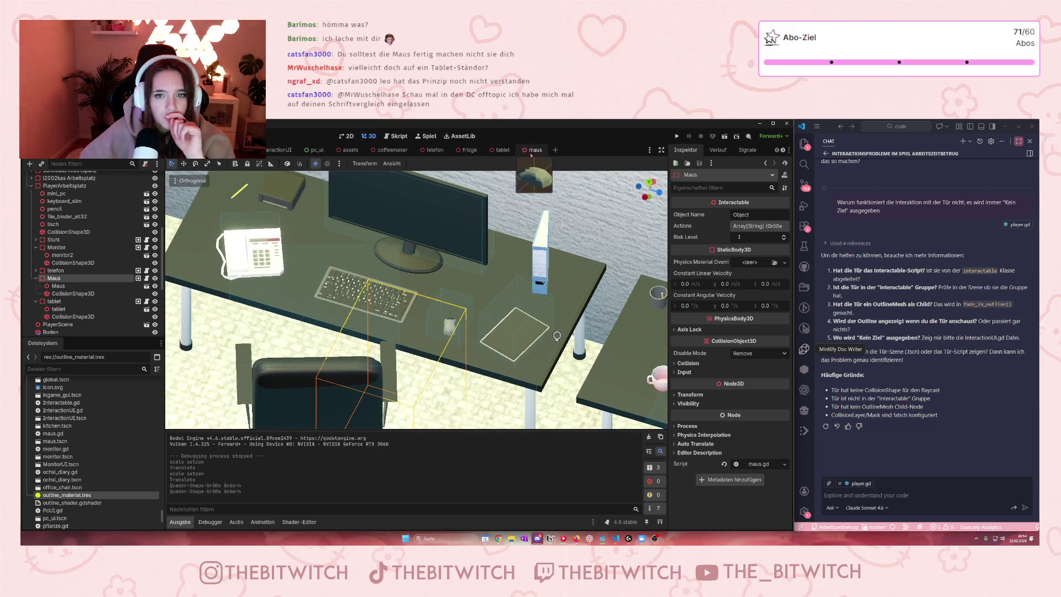
Set Position y to 0 for Wireless_mouse and OutlineMesh, save the maus scene, and return to the office
{"action": "left_click", "coordinate": [44, 178]}
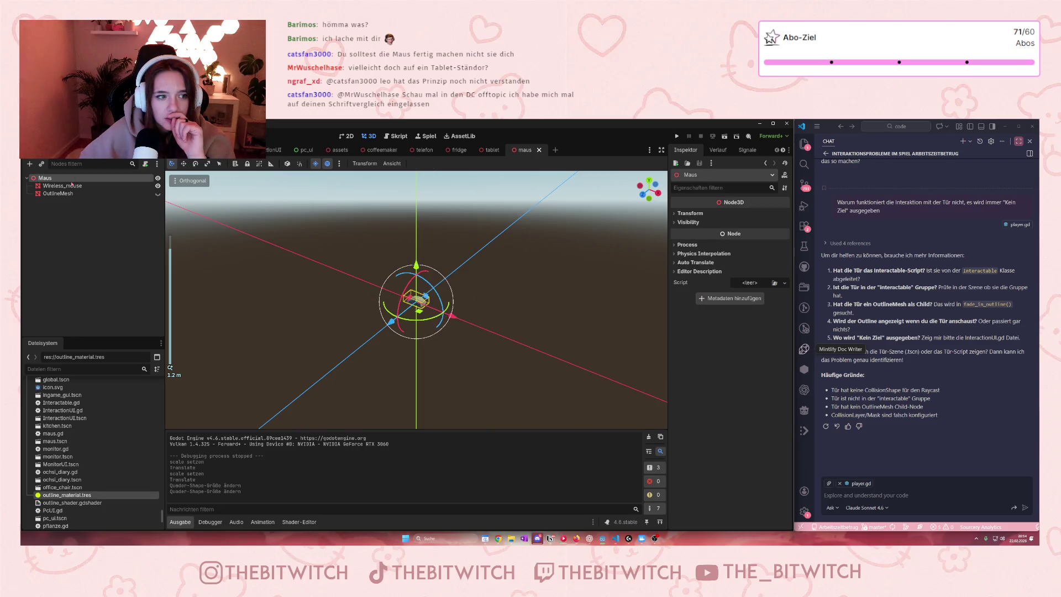
{"action": "left_click", "coordinate": [62, 187]}
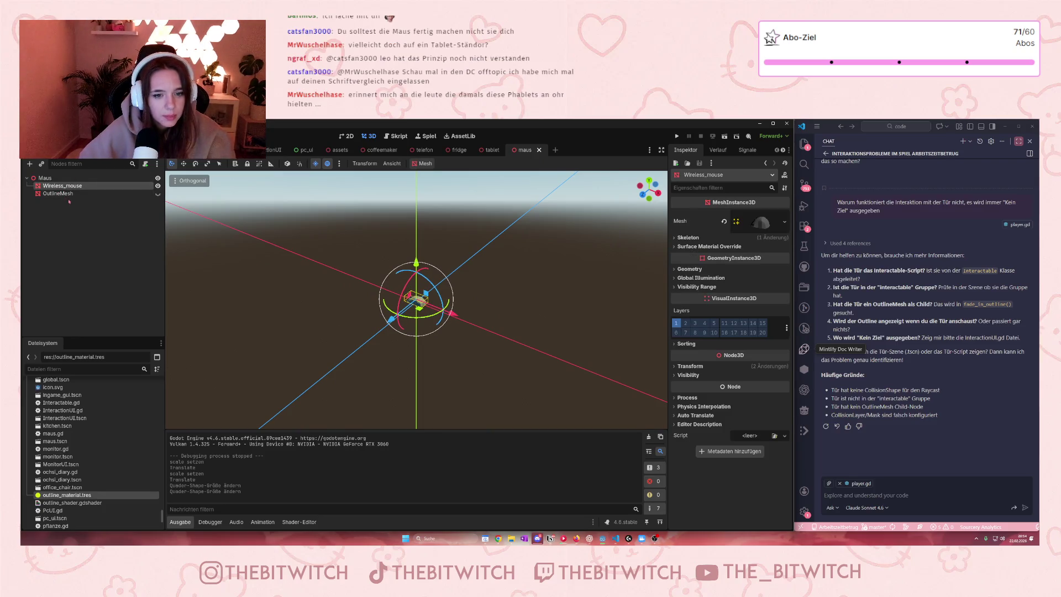
{"action": "left_click", "coordinate": [58, 194], "text": "shift"}
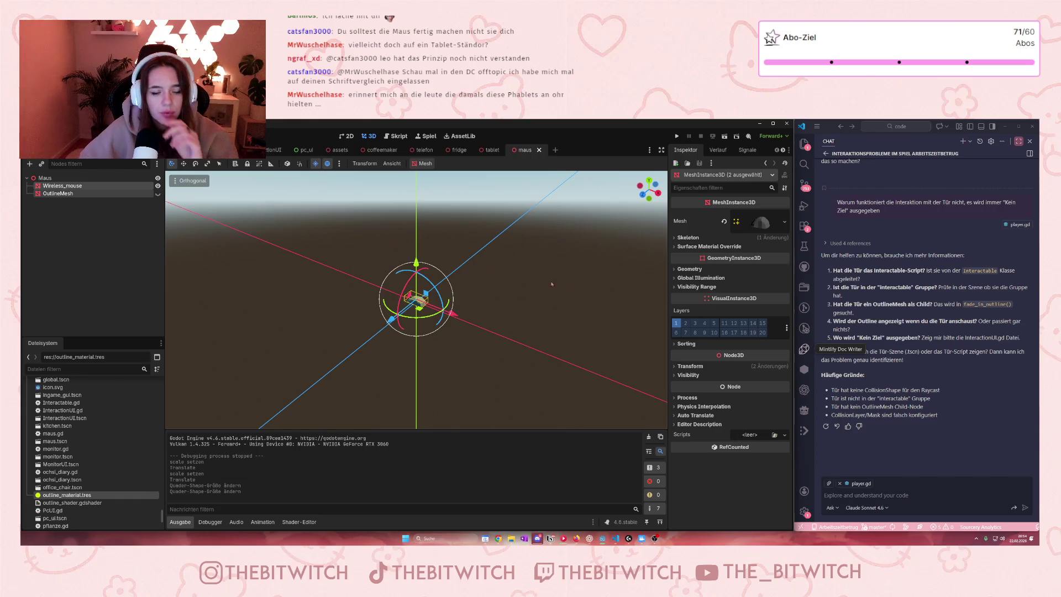
{"action": "left_click", "coordinate": [688, 367]}
{"action": "left_click", "coordinate": [739, 386]}
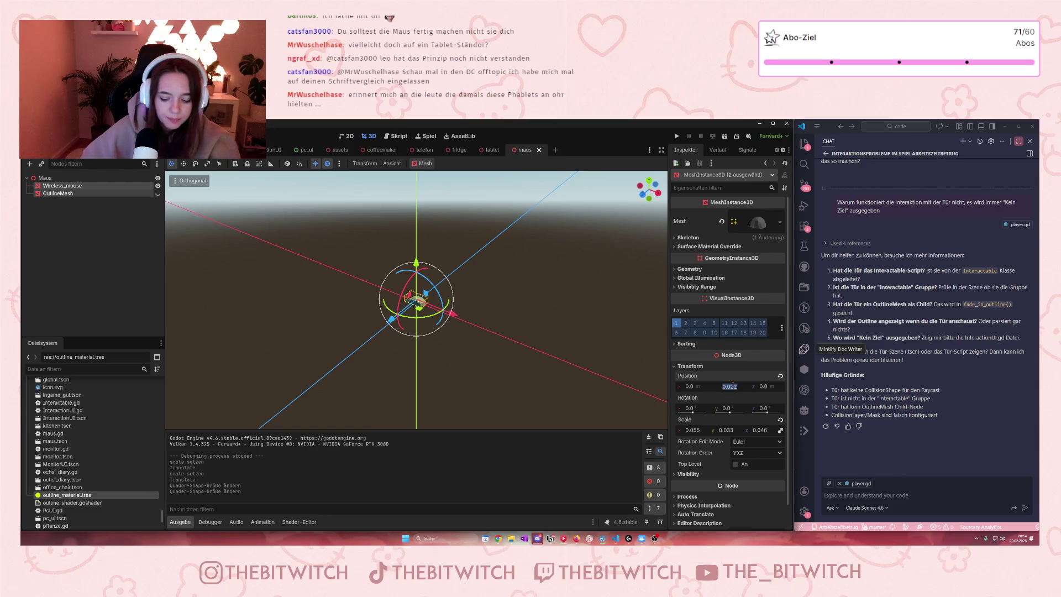
{"action": "type", "text": "0"}
{"action": "key", "text": "Return"}
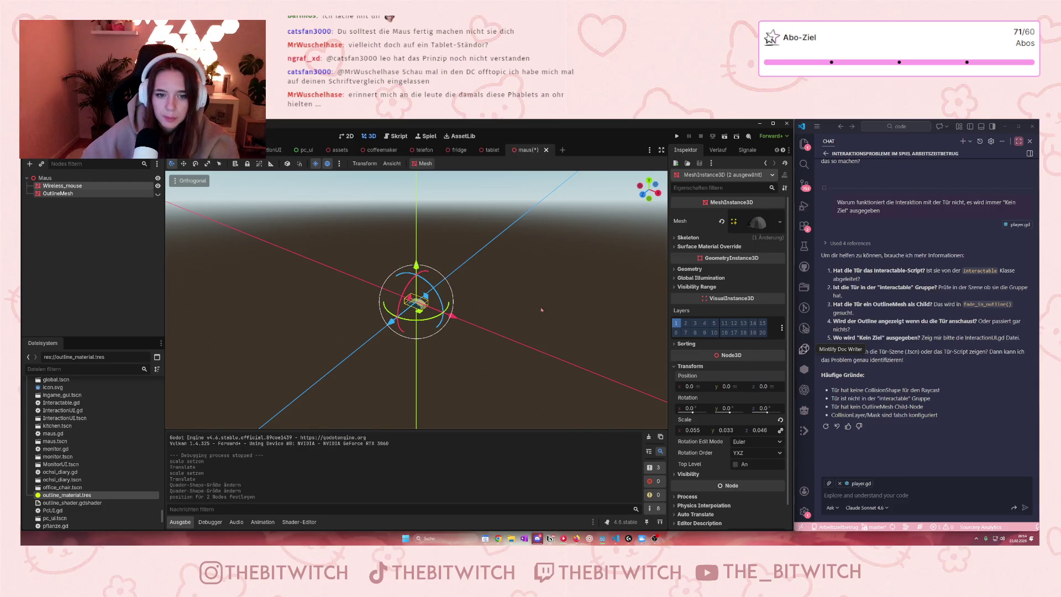
{"action": "key", "text": "ctrl+s"}
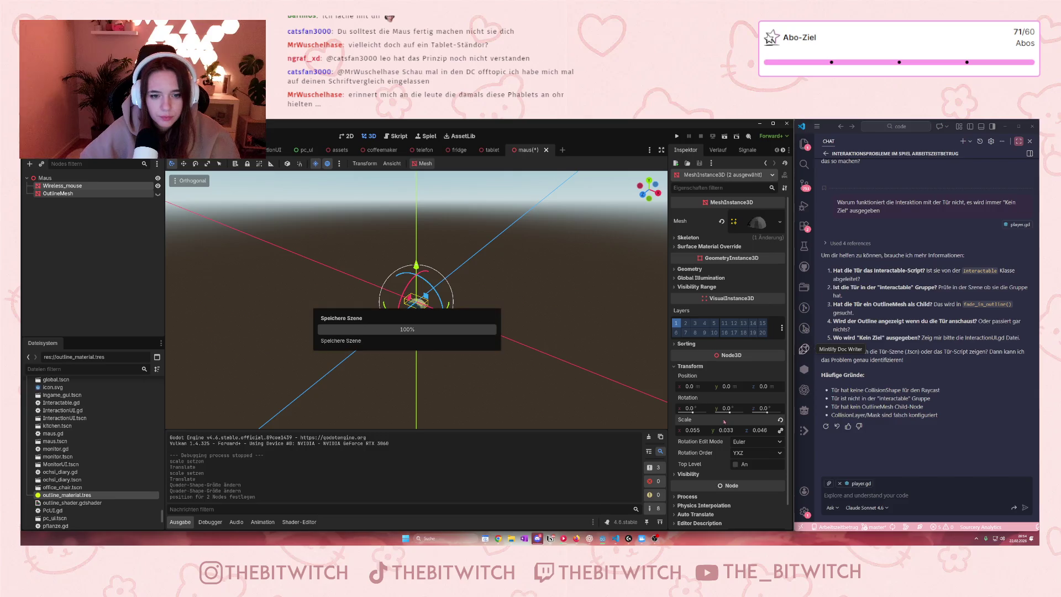
{"action": "key", "text": "ctrl+Tab"}
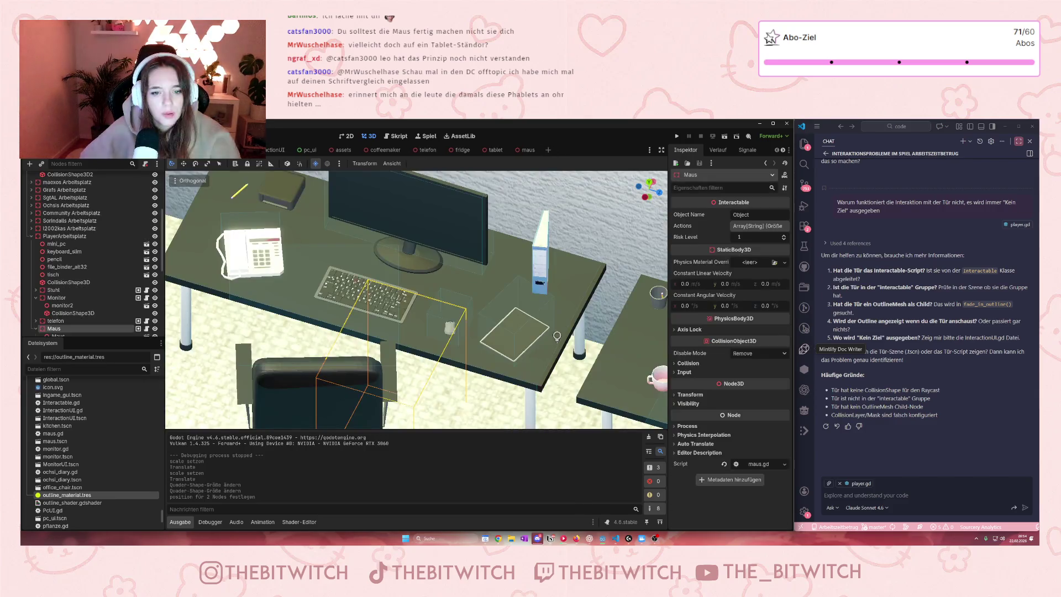
{"action": "scroll", "coordinate": [423, 359], "scroll_direction": "up", "scroll_amount": 5}
{"action": "scroll", "coordinate": [431, 348], "scroll_direction": "down", "scroll_amount": 3}
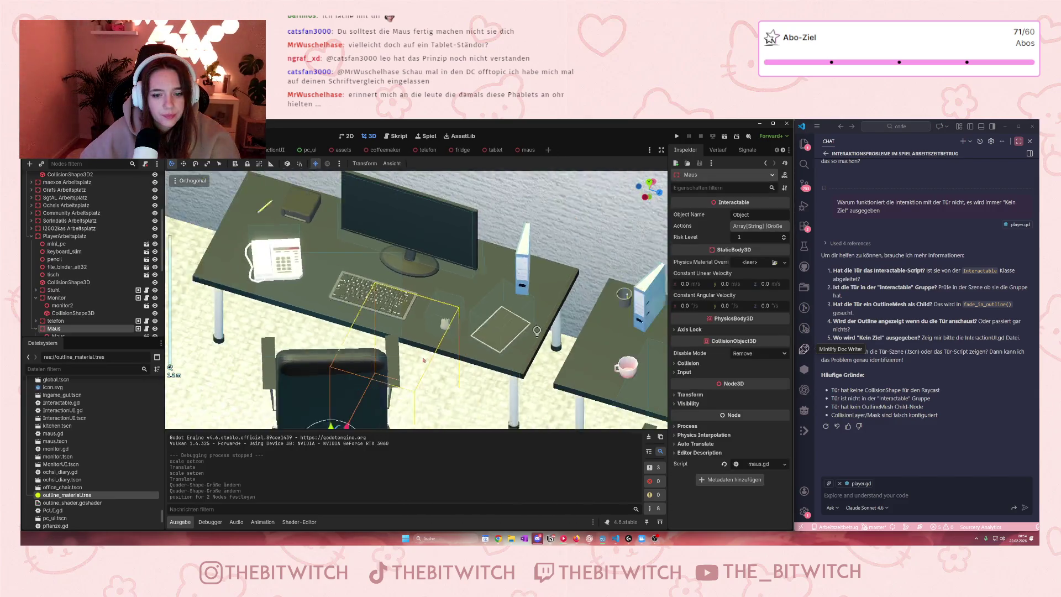
{"action": "left_click_drag", "start_coordinate": [435, 340], "coordinate": [359, 232]}
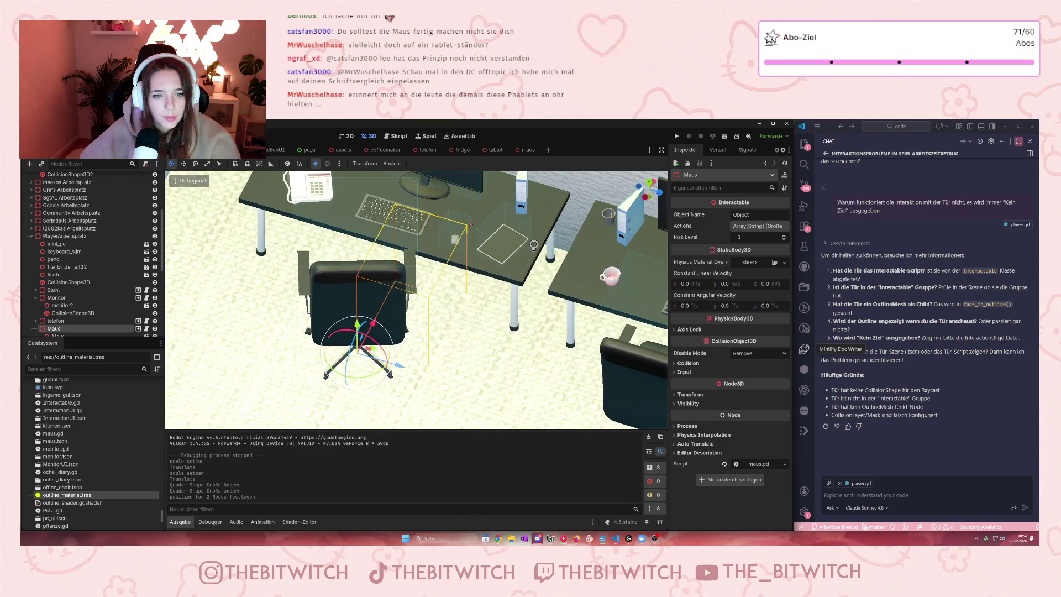
{"action": "scroll", "coordinate": [77, 277], "scroll_direction": "down", "scroll_amount": 3}
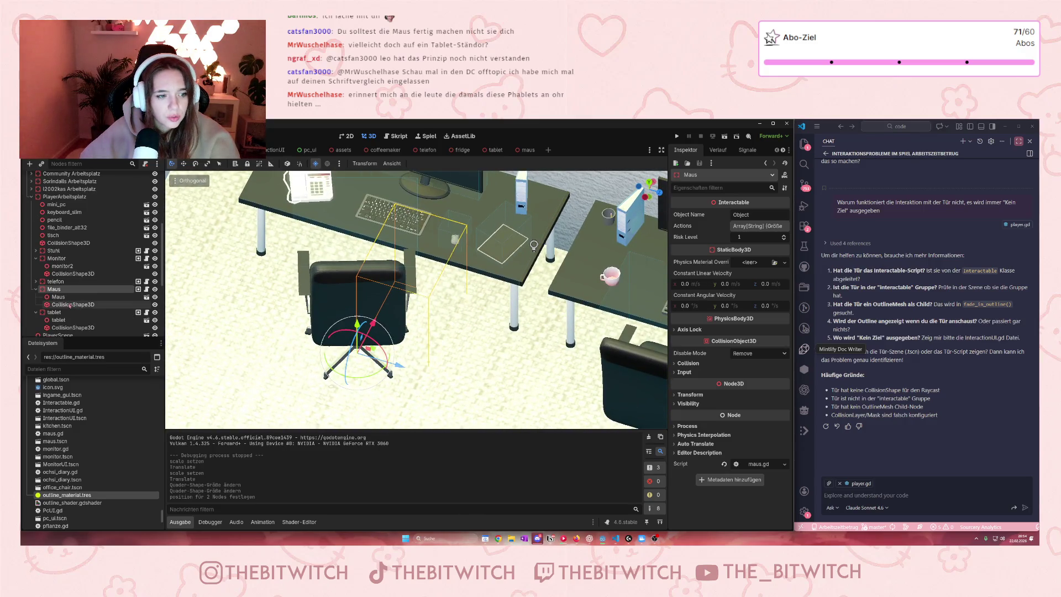
{"action": "left_click", "coordinate": [70, 305]}
{"action": "left_click", "coordinate": [65, 297]}
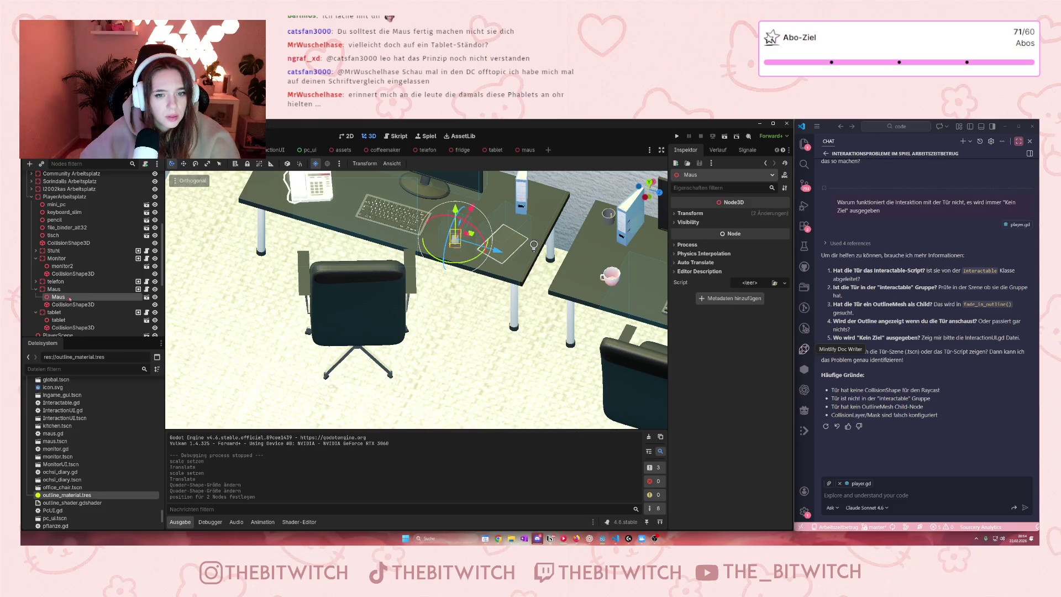
{"action": "left_click", "coordinate": [61, 289]}
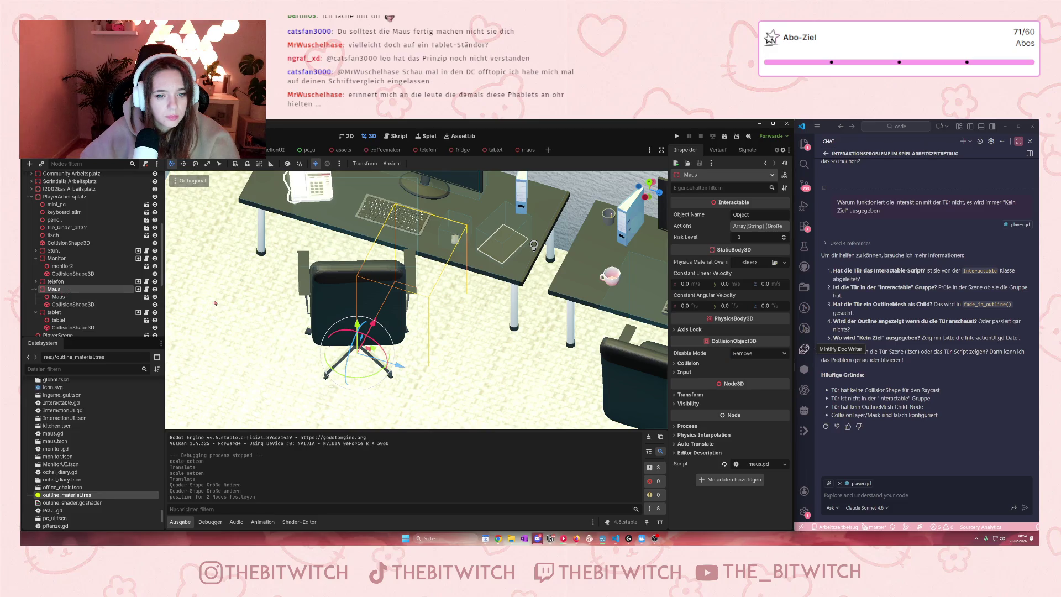
{"action": "right_click", "coordinate": [71, 289]}
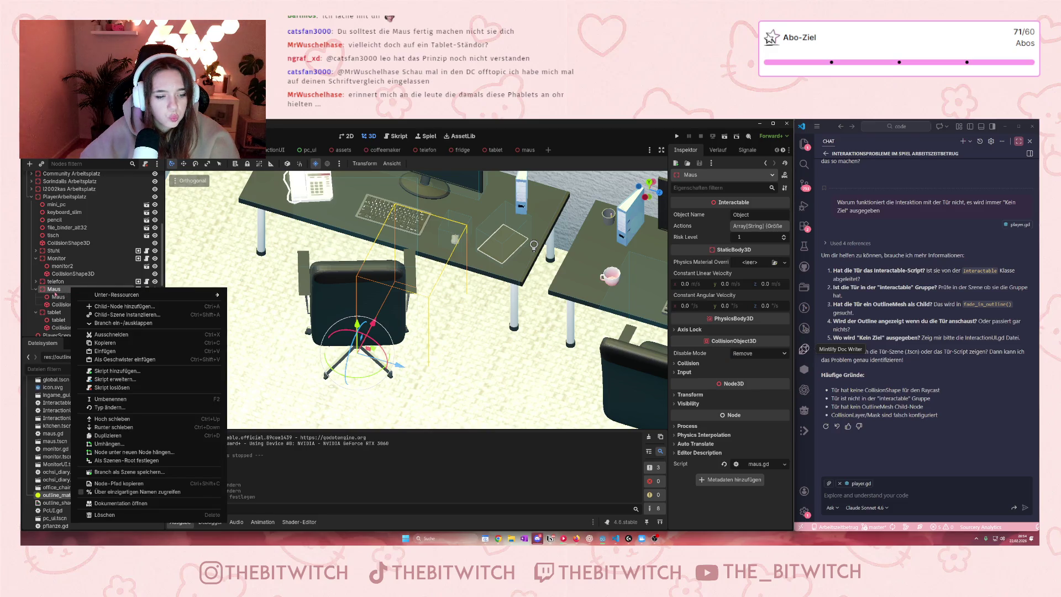
{"action": "left_click", "coordinate": [55, 294]}
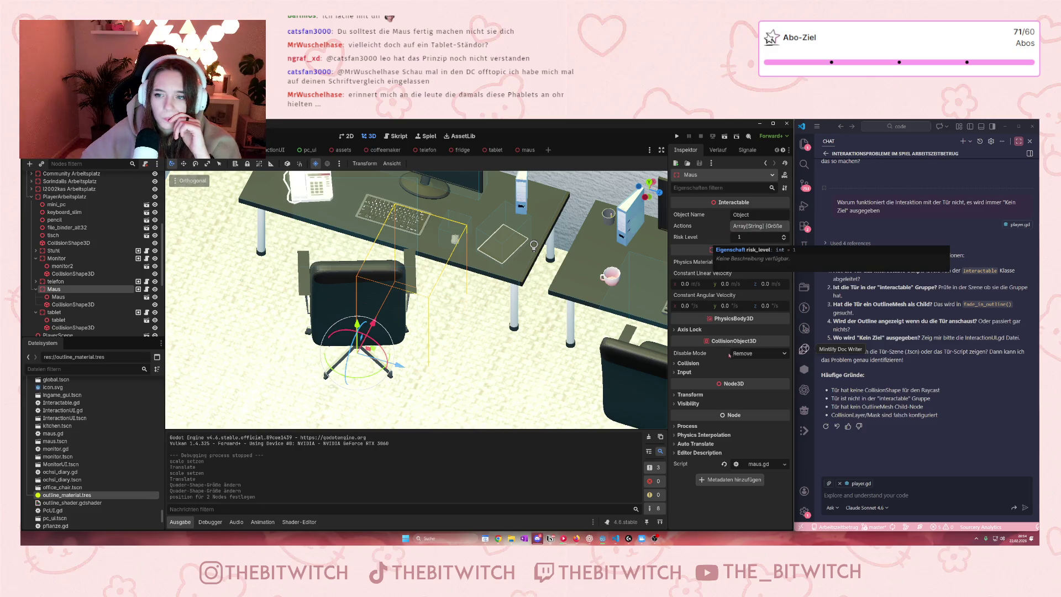
{"action": "left_click", "coordinate": [755, 227]}
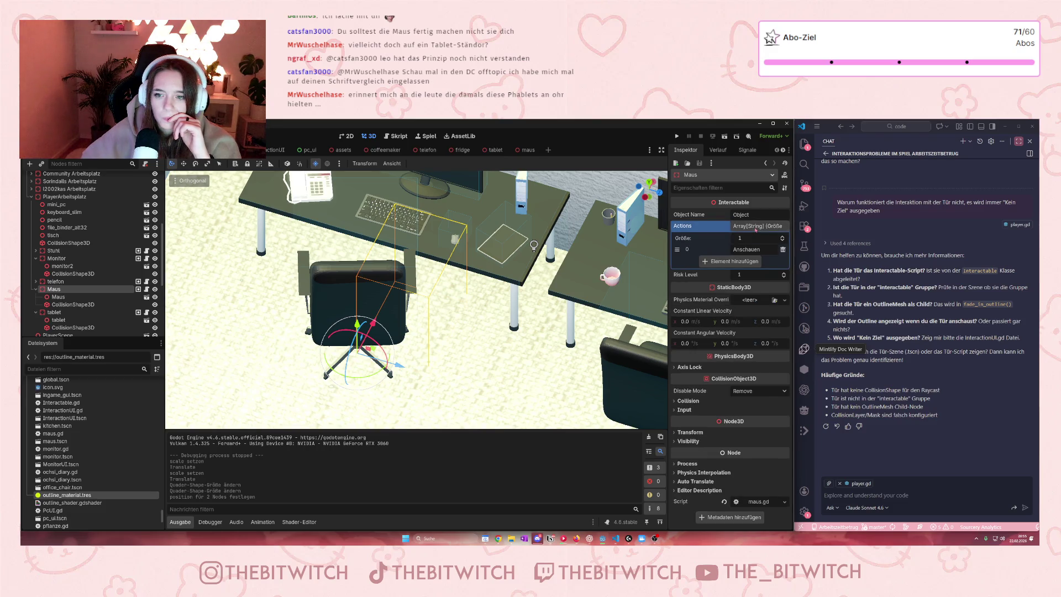
{"action": "left_click", "coordinate": [756, 227]}
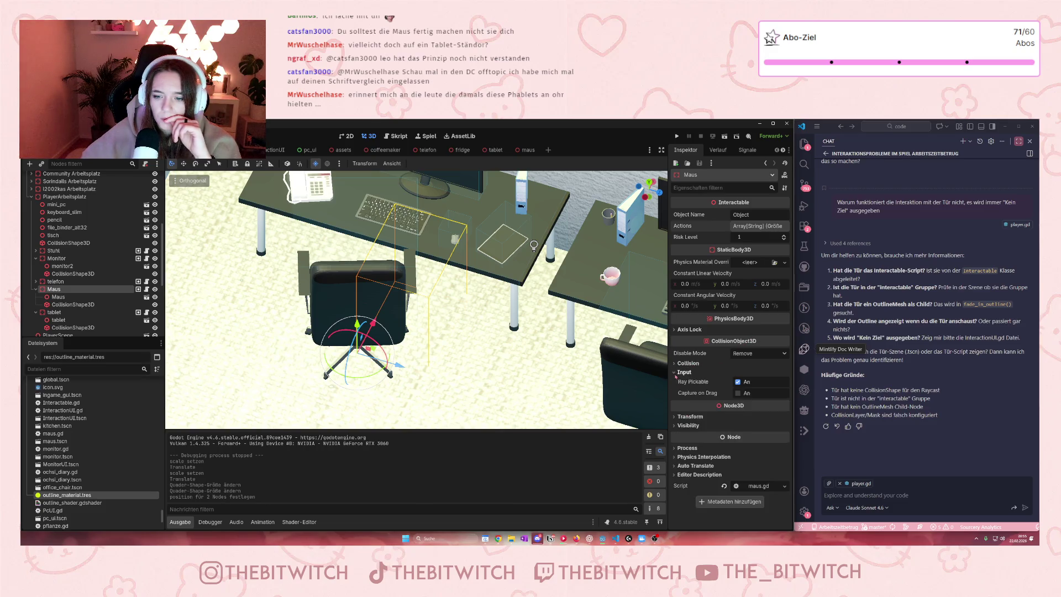
{"action": "left_click", "coordinate": [675, 394]}
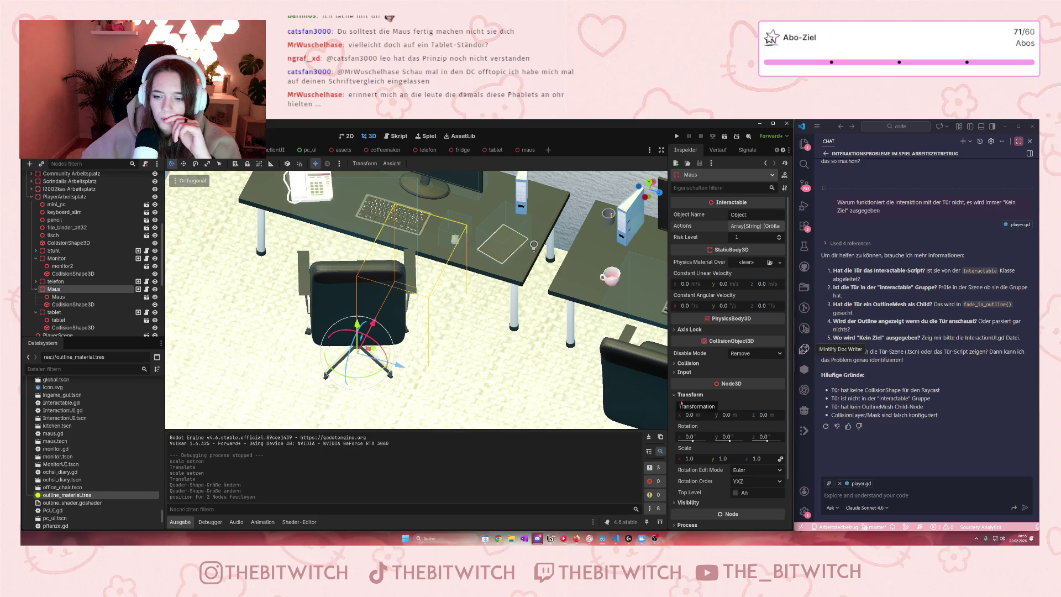
{"action": "scroll", "coordinate": [723, 398], "scroll_direction": "down", "scroll_amount": 3}
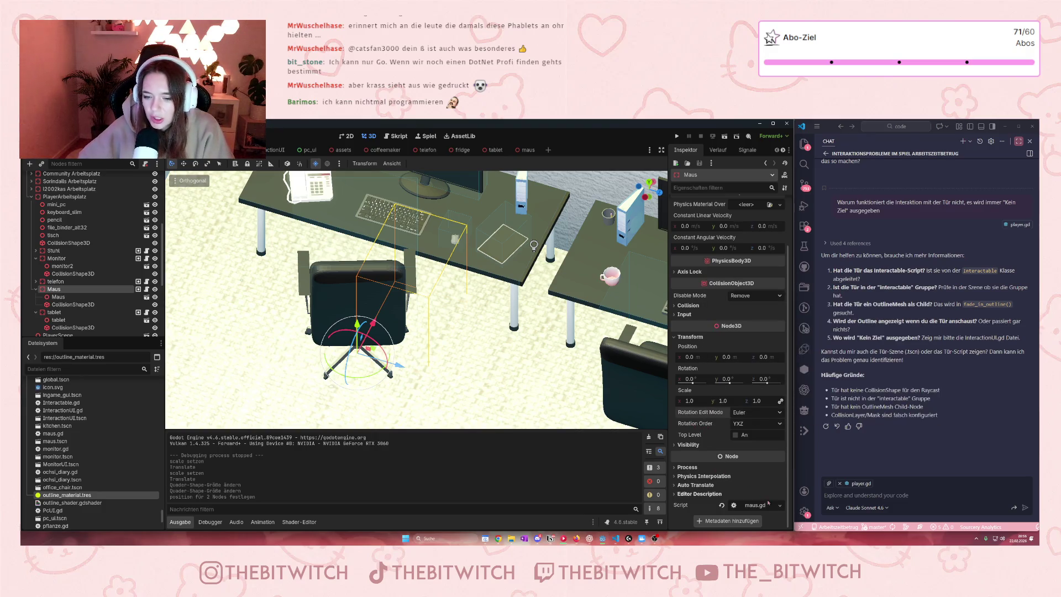
{"action": "scroll", "coordinate": [725, 344], "scroll_direction": "up", "scroll_amount": 2}
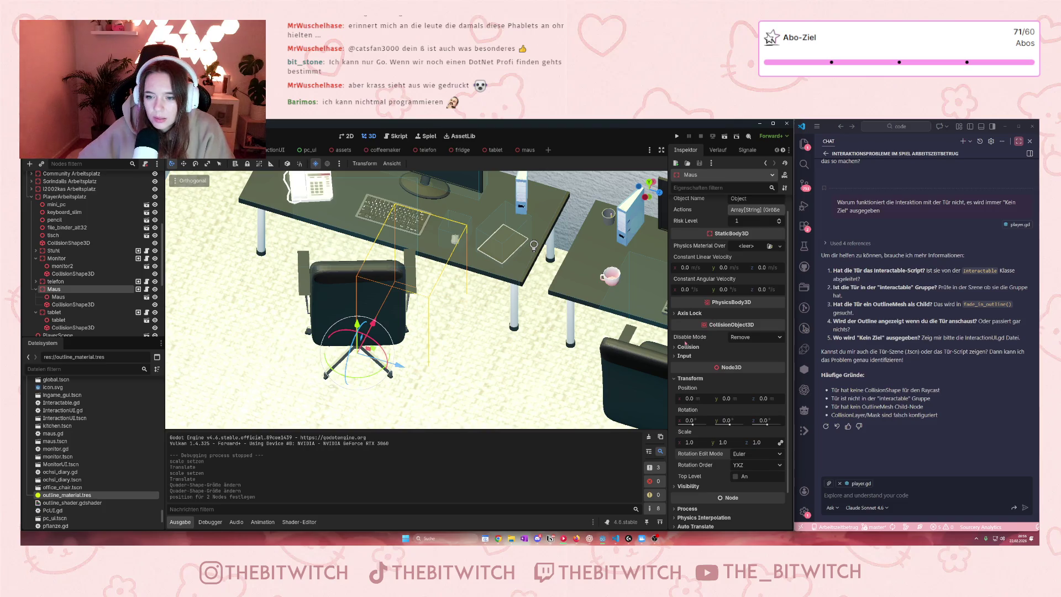
{"action": "left_click", "coordinate": [681, 346]}
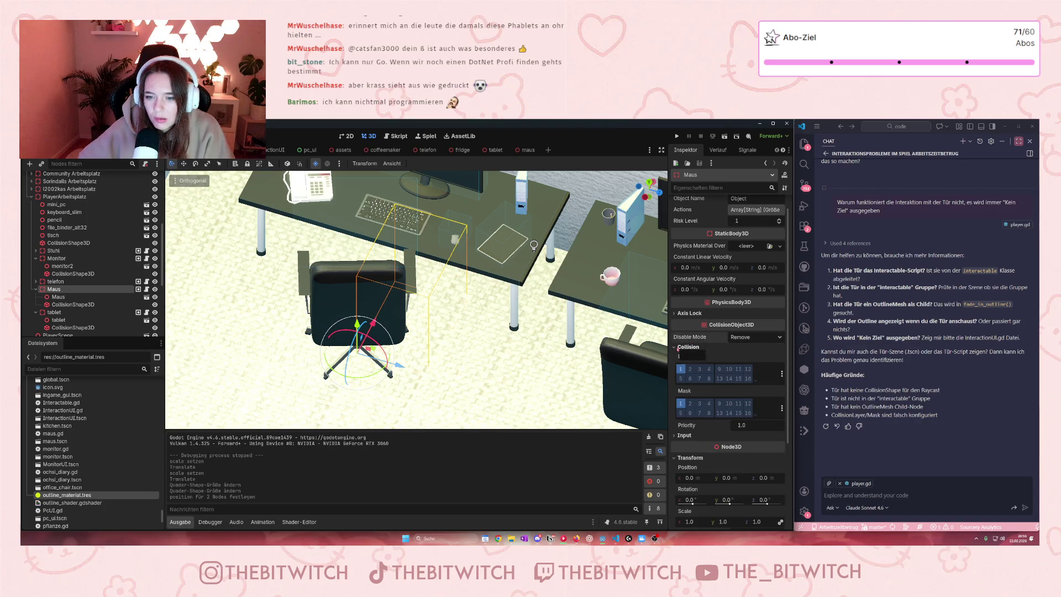
{"action": "left_click", "coordinate": [679, 347]}
{"action": "scroll", "coordinate": [702, 359], "scroll_direction": "up", "scroll_amount": 1}
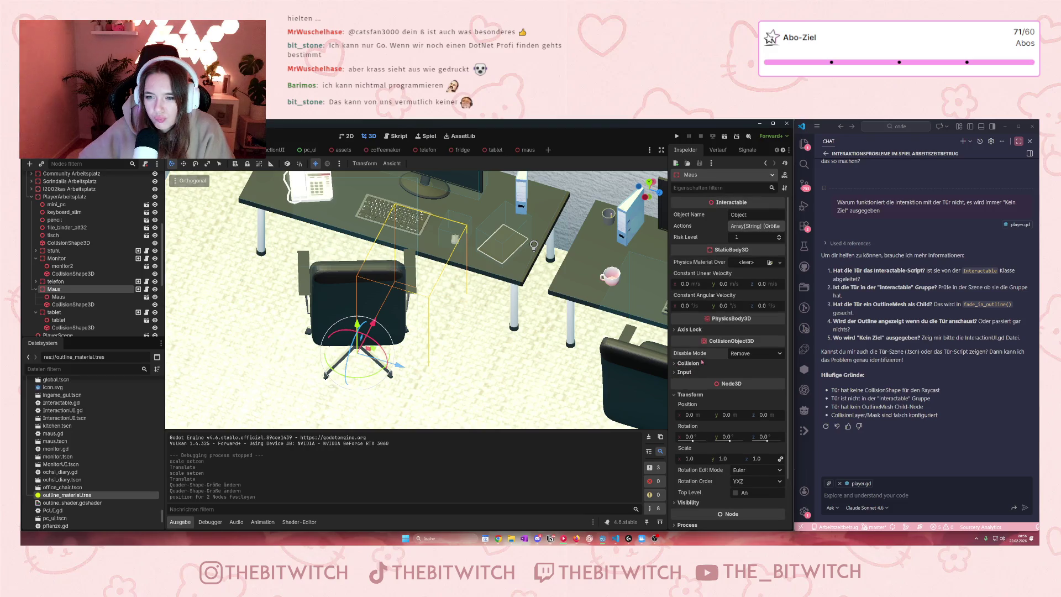
{"action": "mouse_move", "coordinate": [701, 357]}
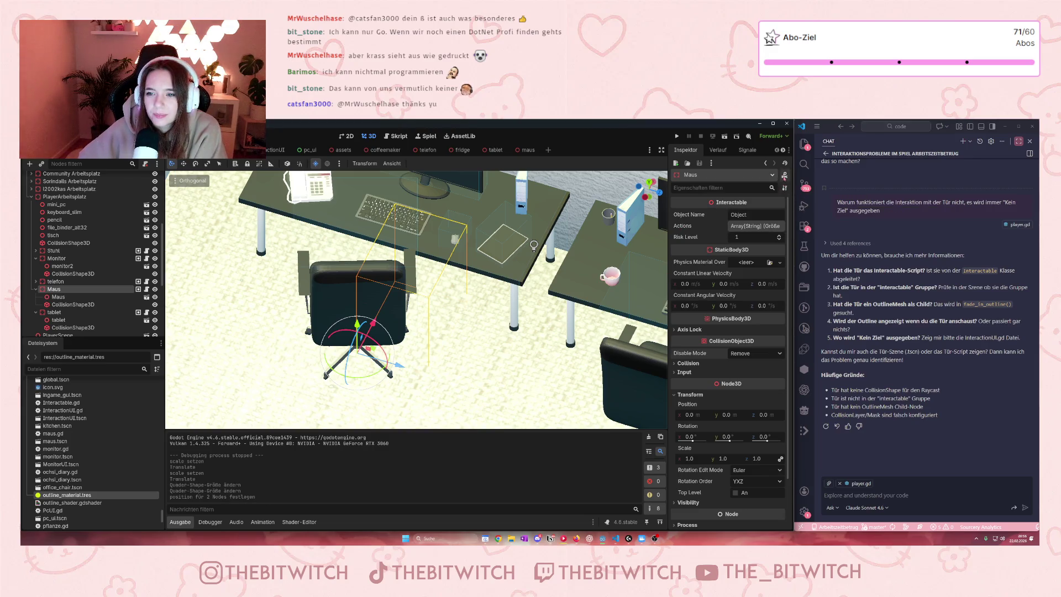
{"action": "left_click", "coordinate": [78, 297]}
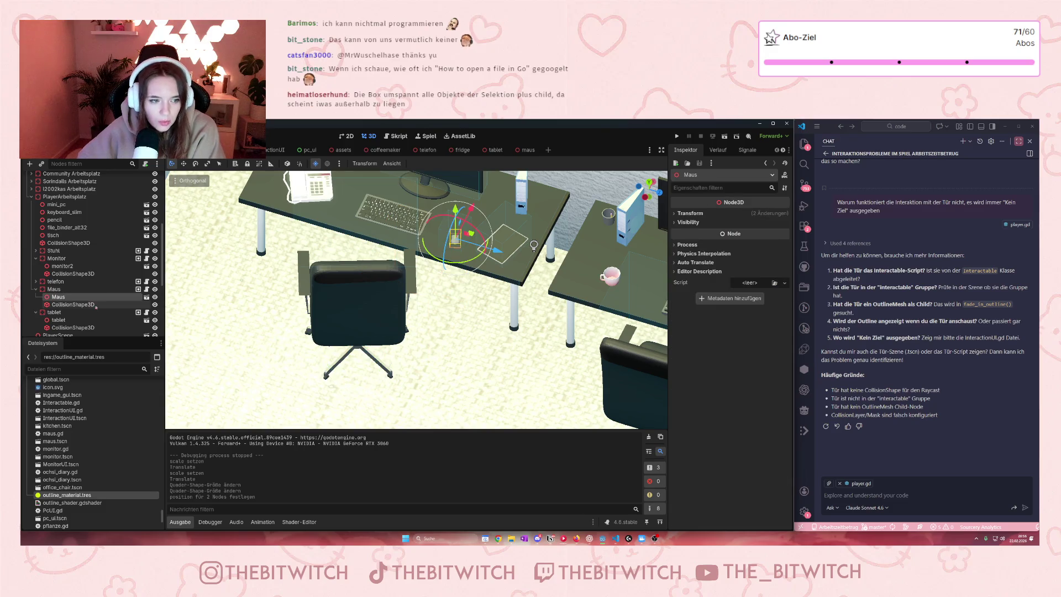
Add a StaticBody3D child node under PlayerArbeitsplatz
{"action": "left_click", "coordinate": [66, 196]}
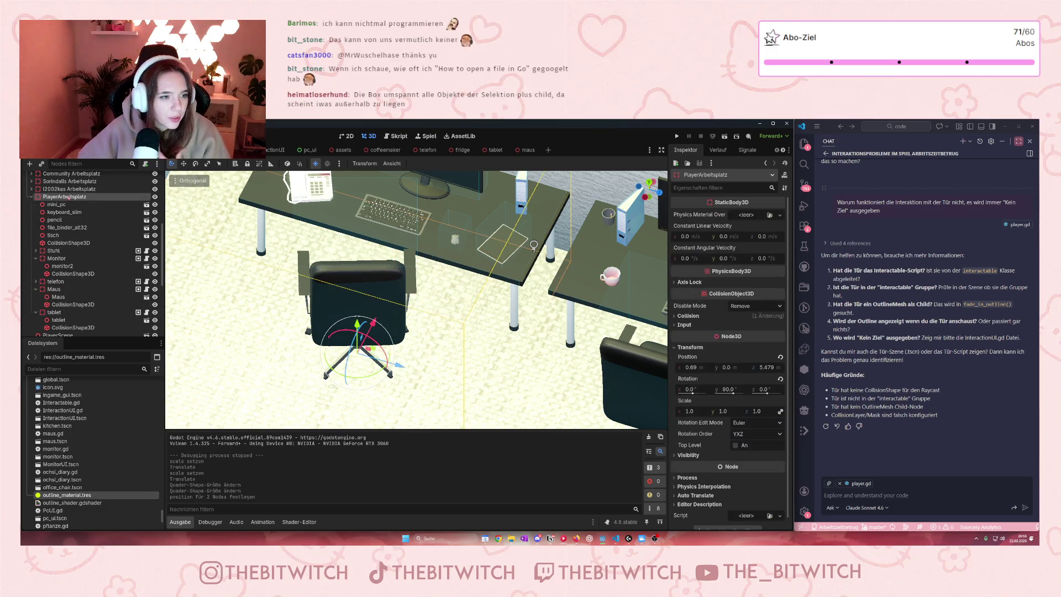
{"action": "right_click", "coordinate": [69, 198]}
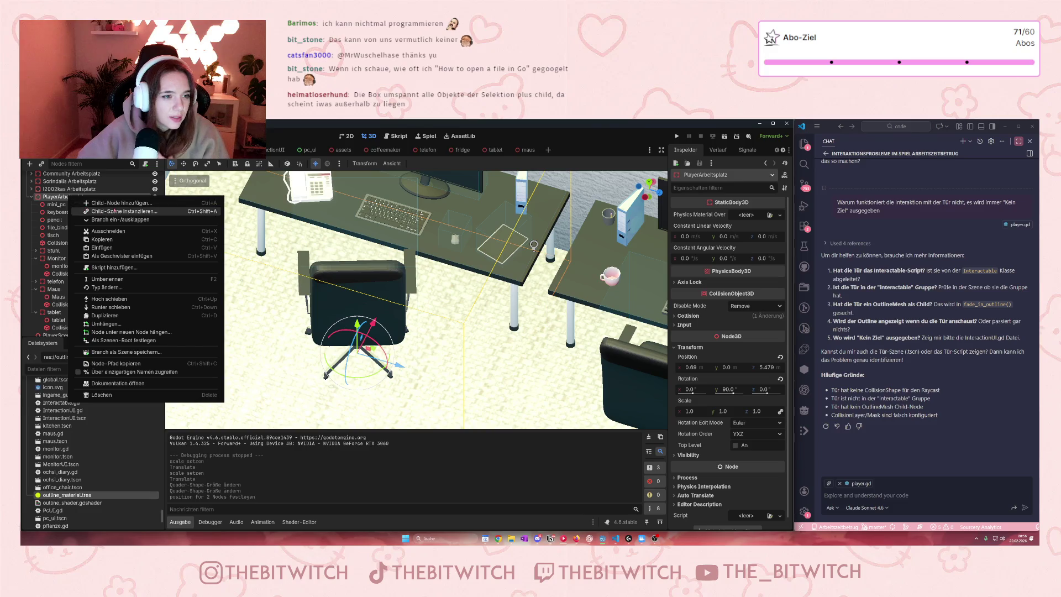
{"action": "left_click", "coordinate": [86, 204]}
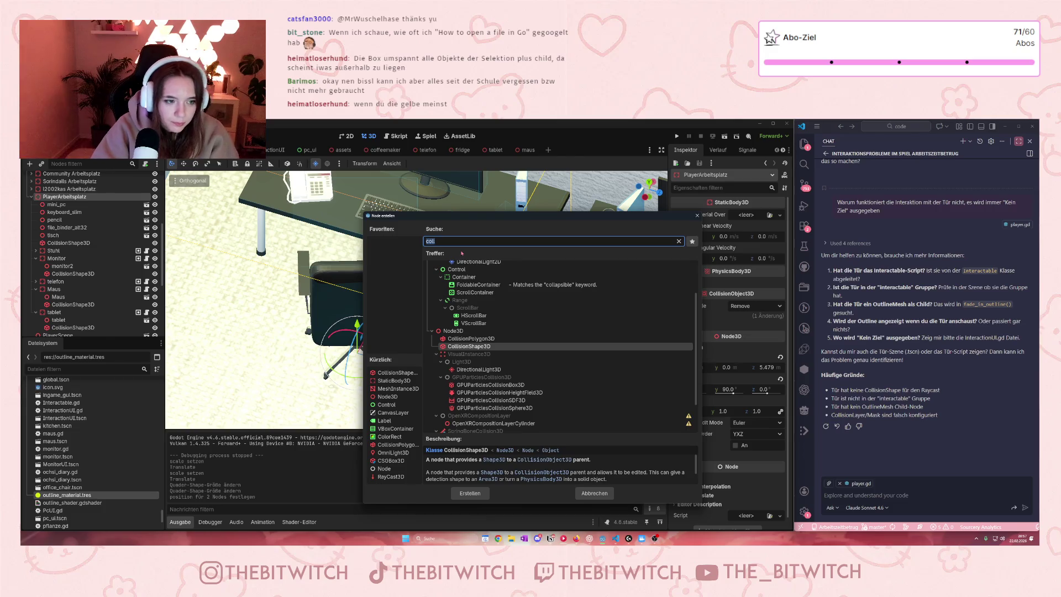
{"action": "type", "text": "stat"}
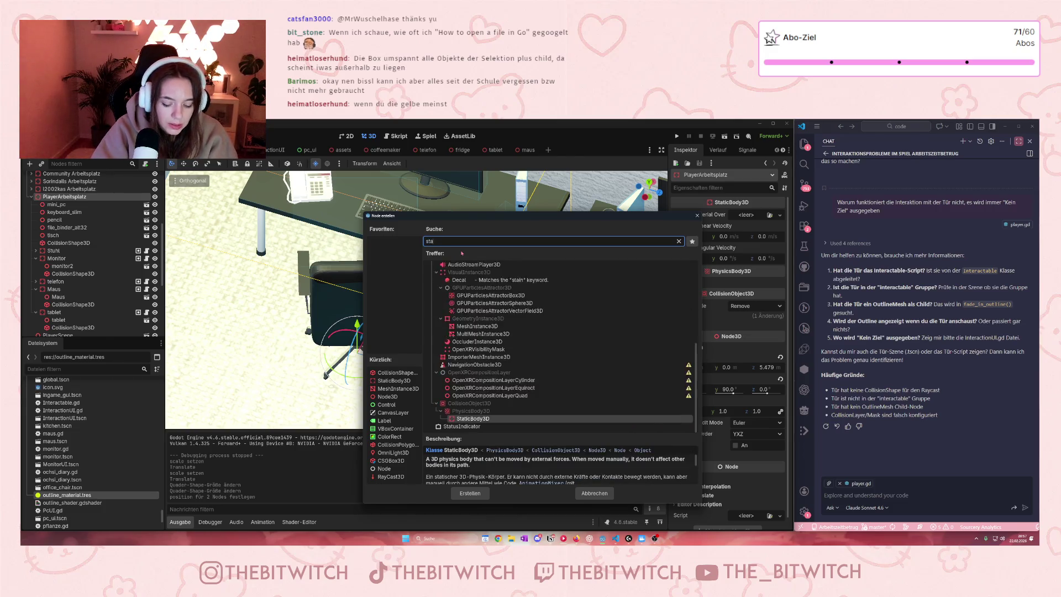
{"action": "left_click", "coordinate": [484, 412]}
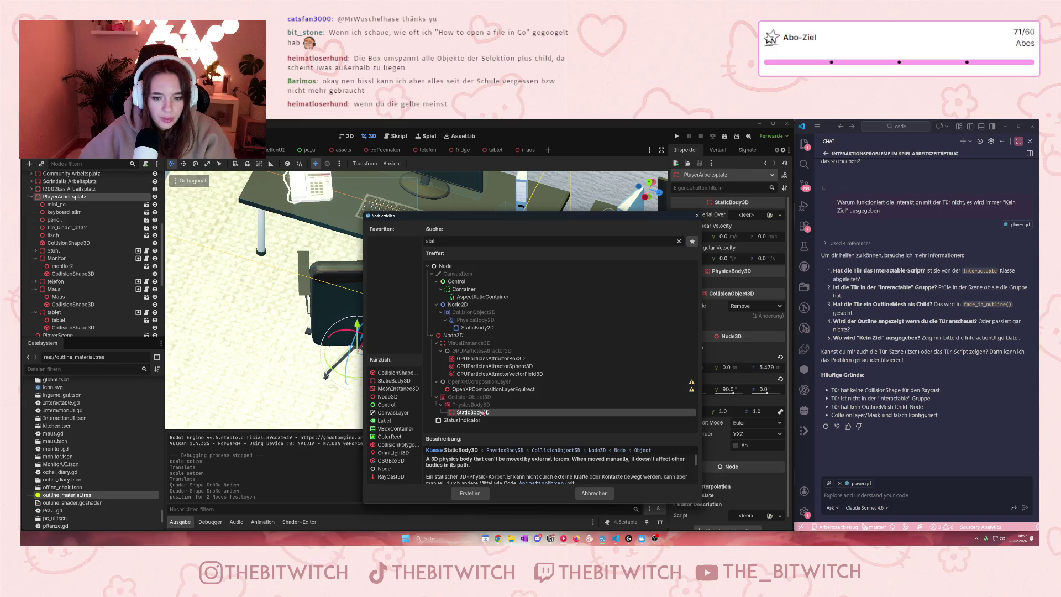
{"action": "left_click", "coordinate": [469, 493]}
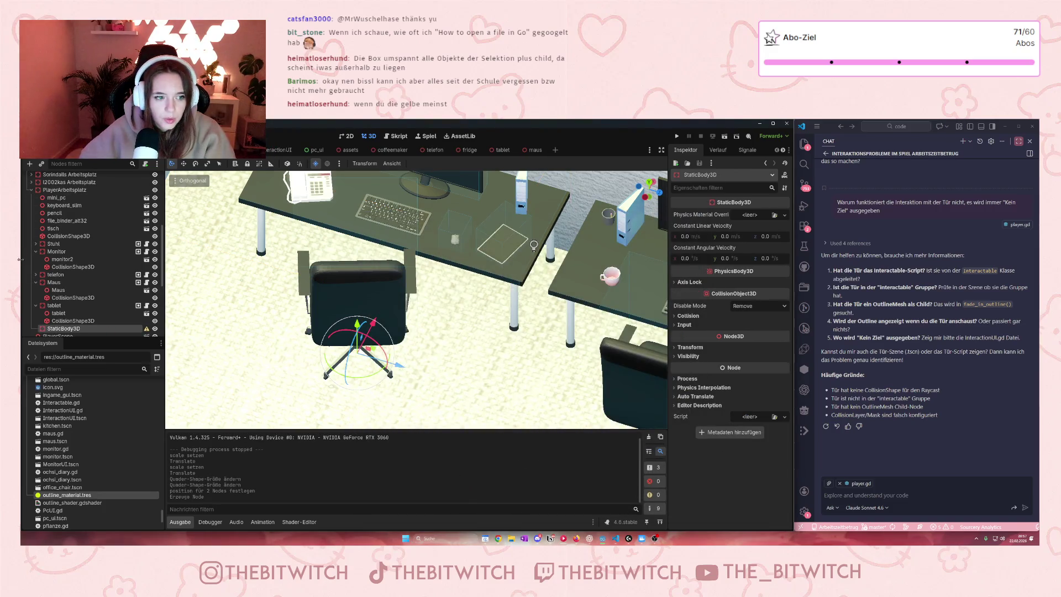
Move the Maus mesh and its CollisionShape3D under the new StaticBody3D
{"action": "scroll", "coordinate": [69, 258], "scroll_direction": "down", "scroll_amount": 3}
{"action": "scroll", "coordinate": [66, 257], "scroll_direction": "up", "scroll_amount": 1}
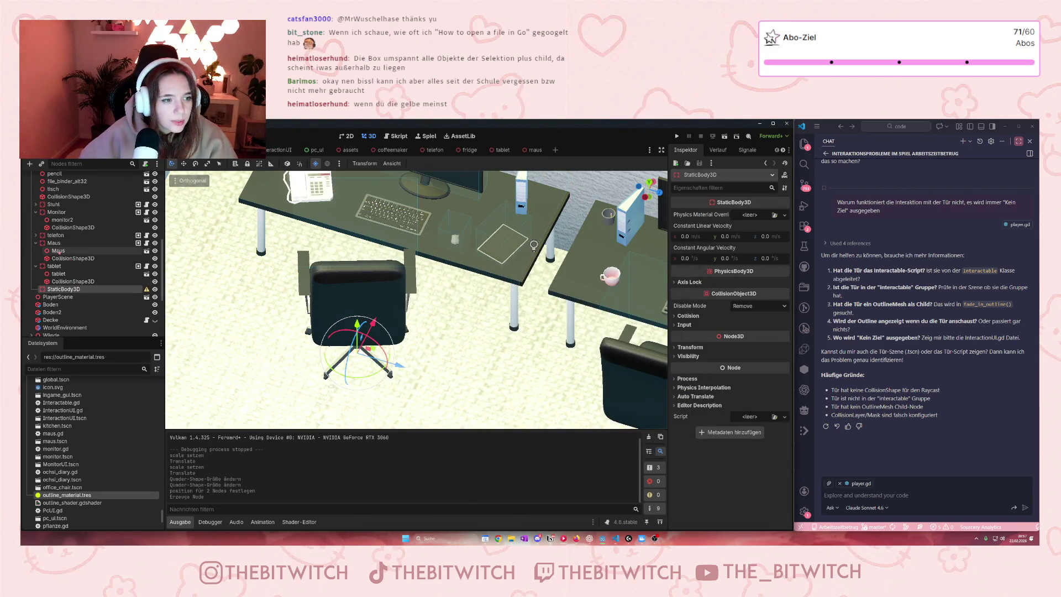
{"action": "left_click", "coordinate": [58, 257]}
{"action": "left_click", "coordinate": [58, 253], "text": "shift"}
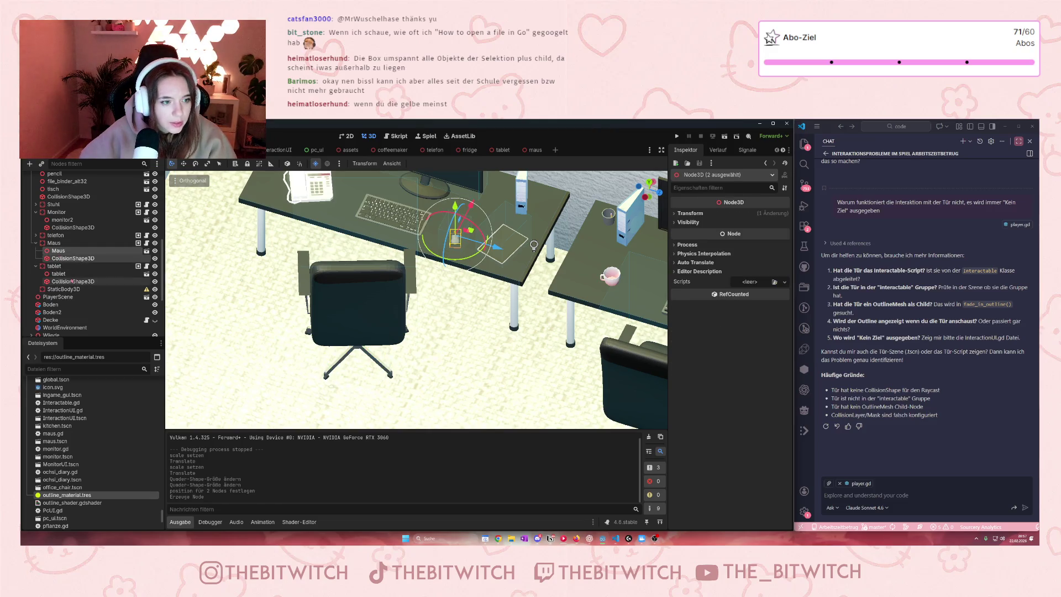
{"action": "key", "text": "ctrl+x"}
{"action": "left_click", "coordinate": [62, 273]}
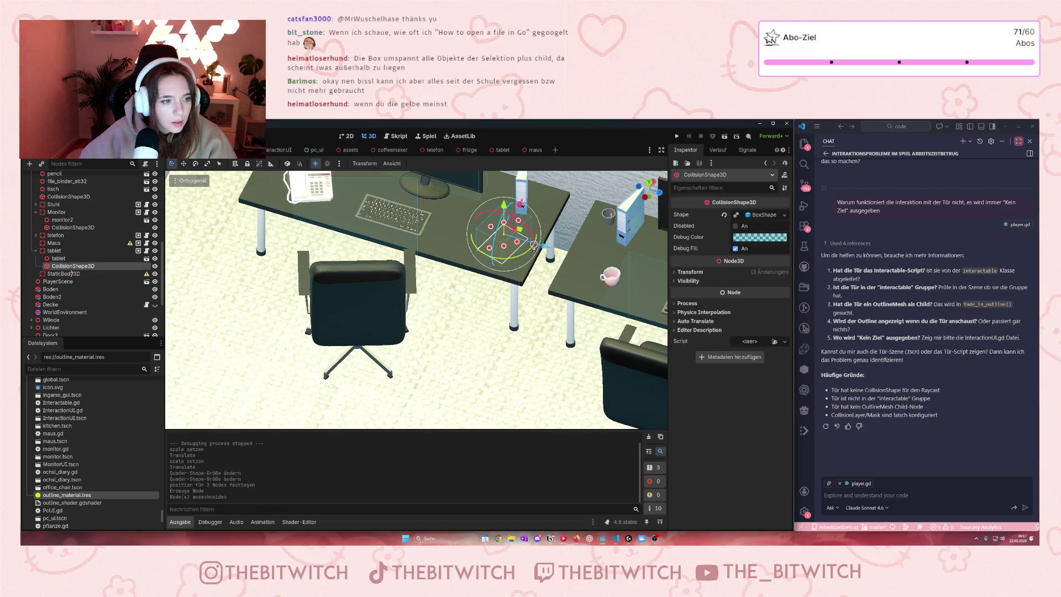
{"action": "key", "text": "ctrl+v"}
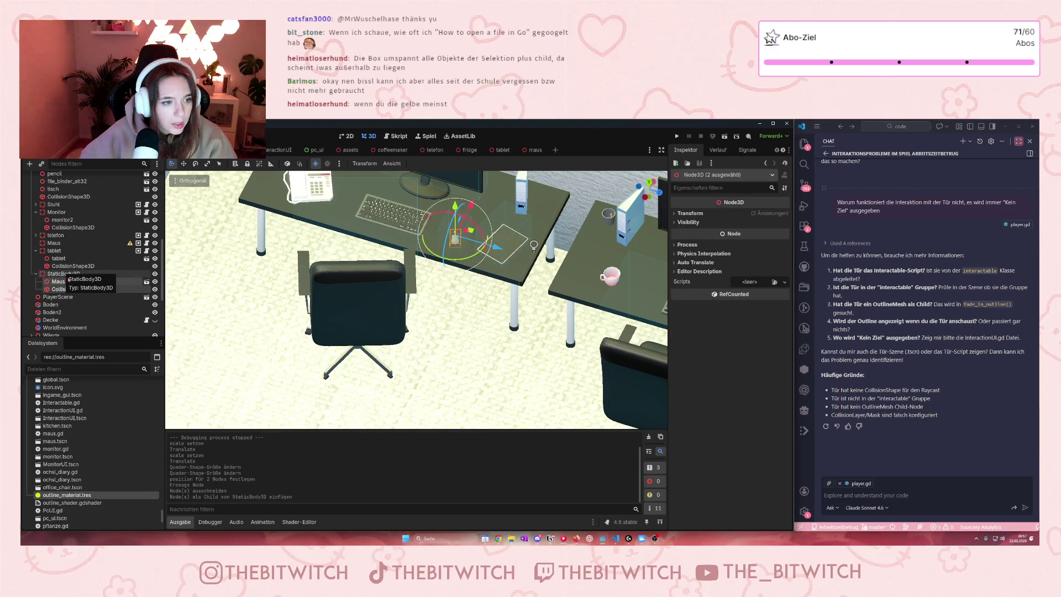
Rename the new StaticBody3D to Maus2
{"action": "left_click", "coordinate": [62, 274]}
{"action": "key", "text": "F2"}
{"action": "type", "text": "M"}
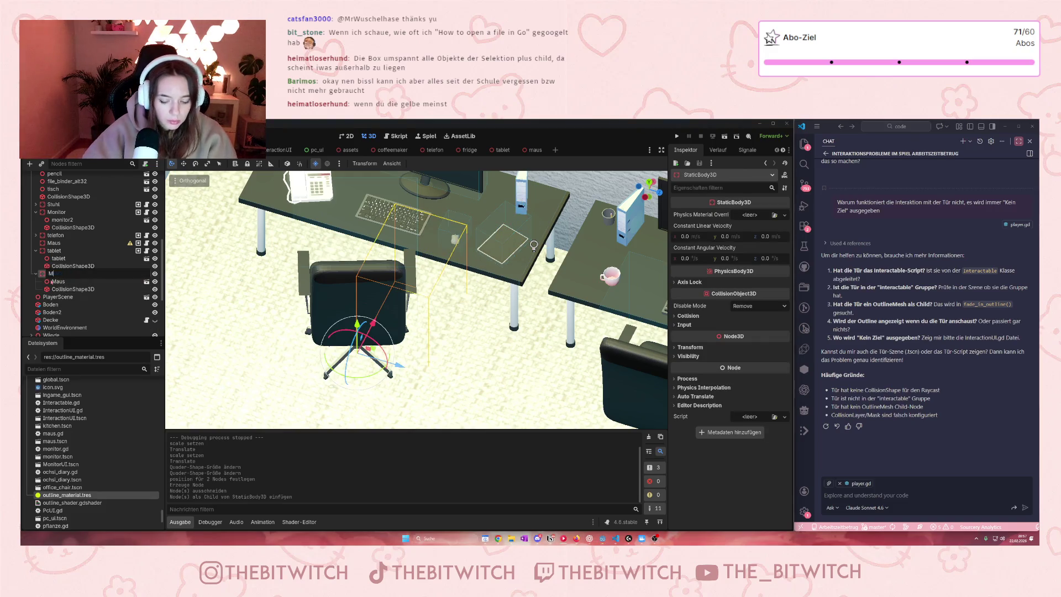
{"action": "type", "text": "aus"}
{"action": "key", "text": "Return"}
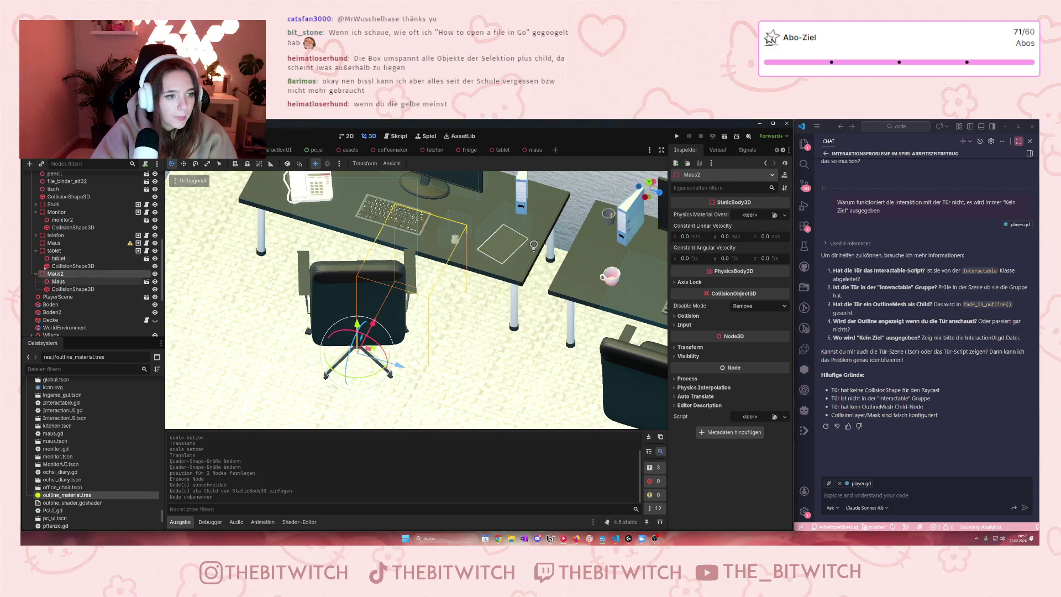
{"action": "left_click", "coordinate": [62, 243]}
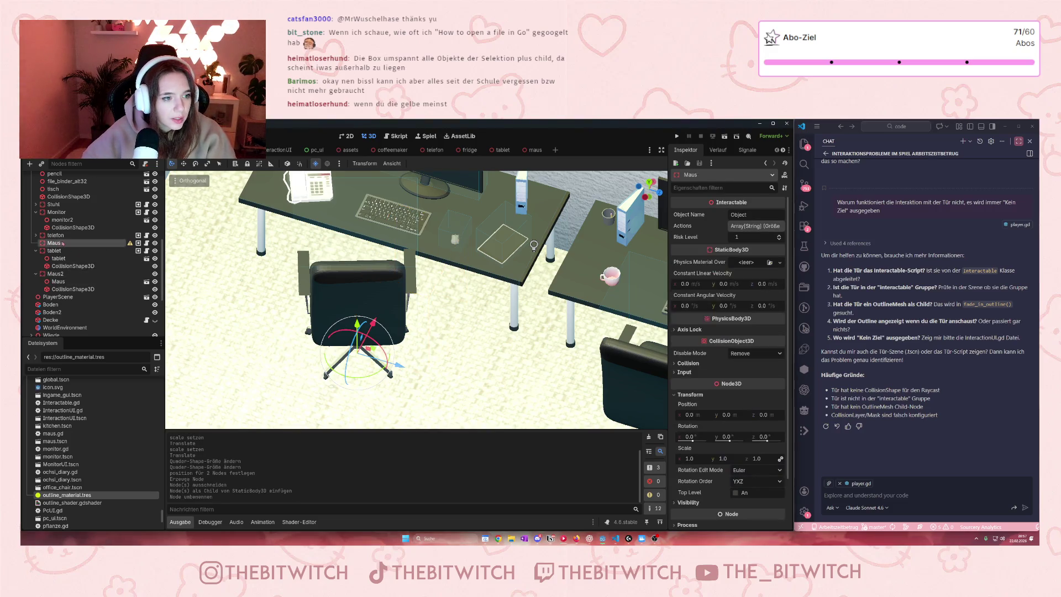
Delete the old Maus node from the office scene
{"action": "left_click", "coordinate": [146, 243]}
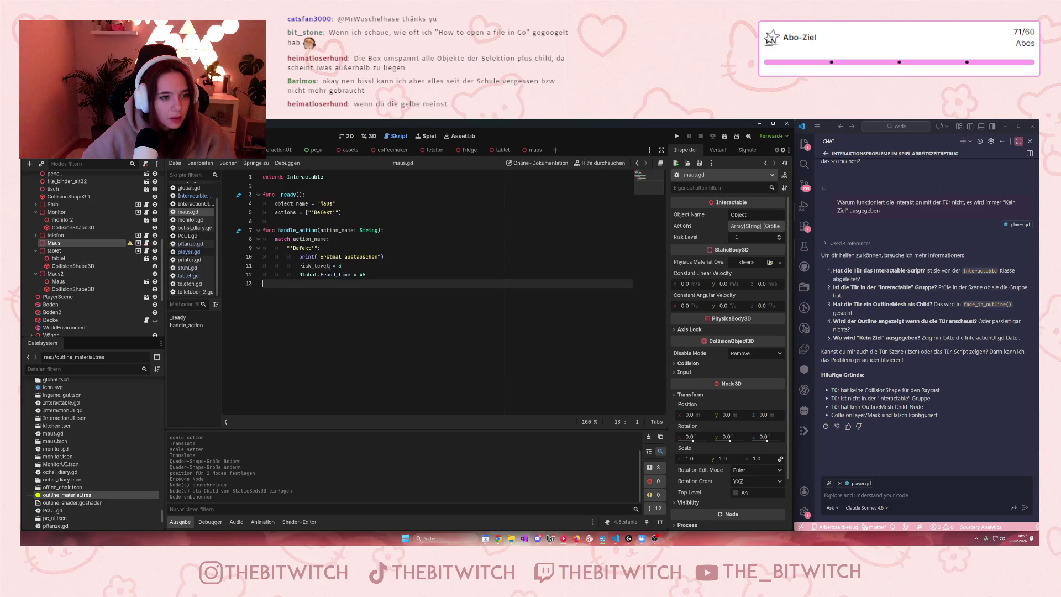
{"action": "key", "text": "ctrl+a"}
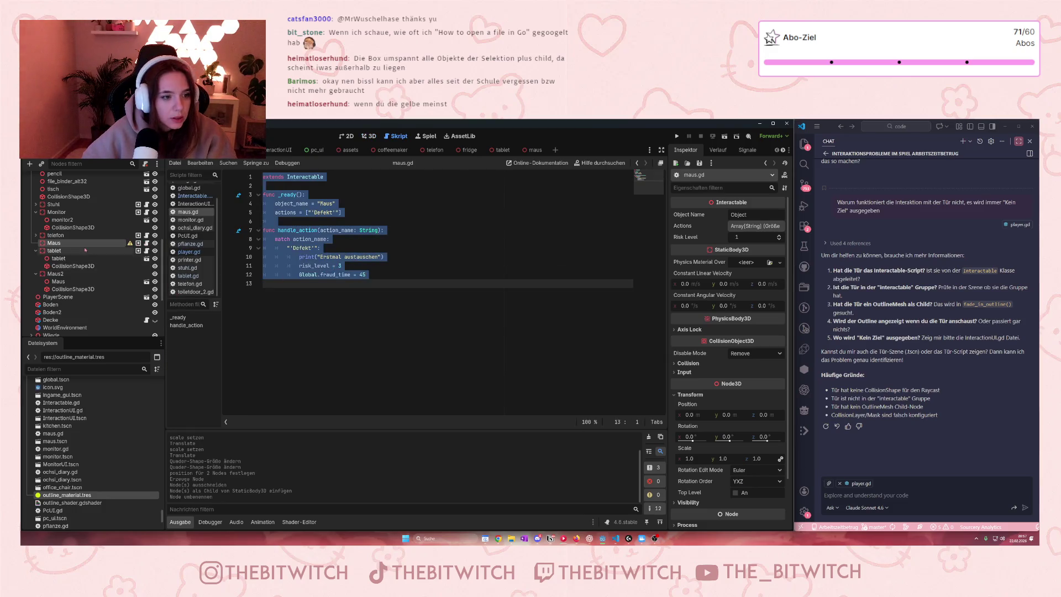
{"action": "left_click", "coordinate": [56, 250]}
{"action": "right_click", "coordinate": [59, 244]}
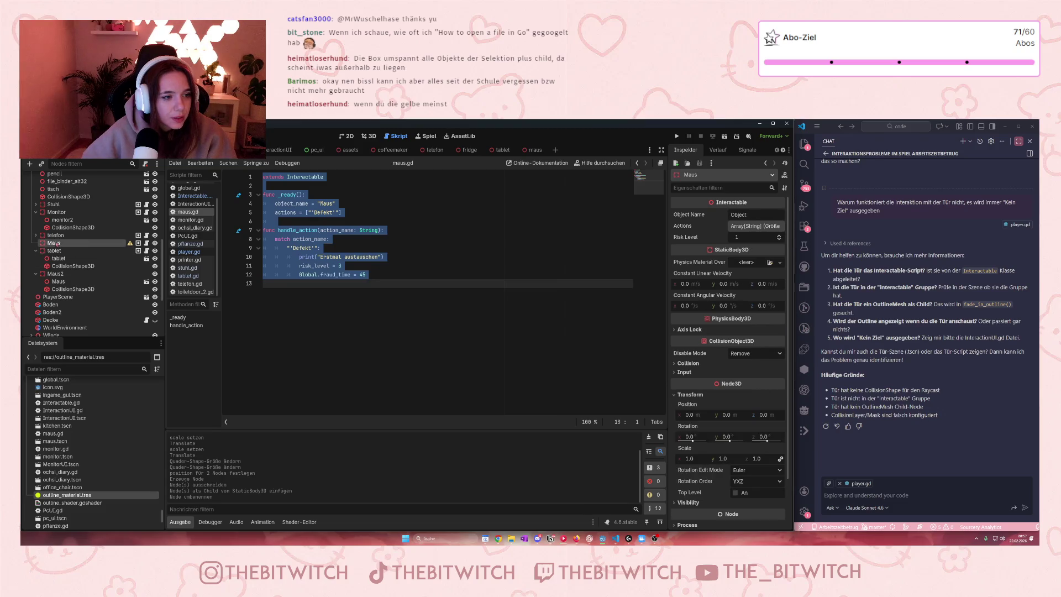
{"action": "left_click", "coordinate": [111, 473]}
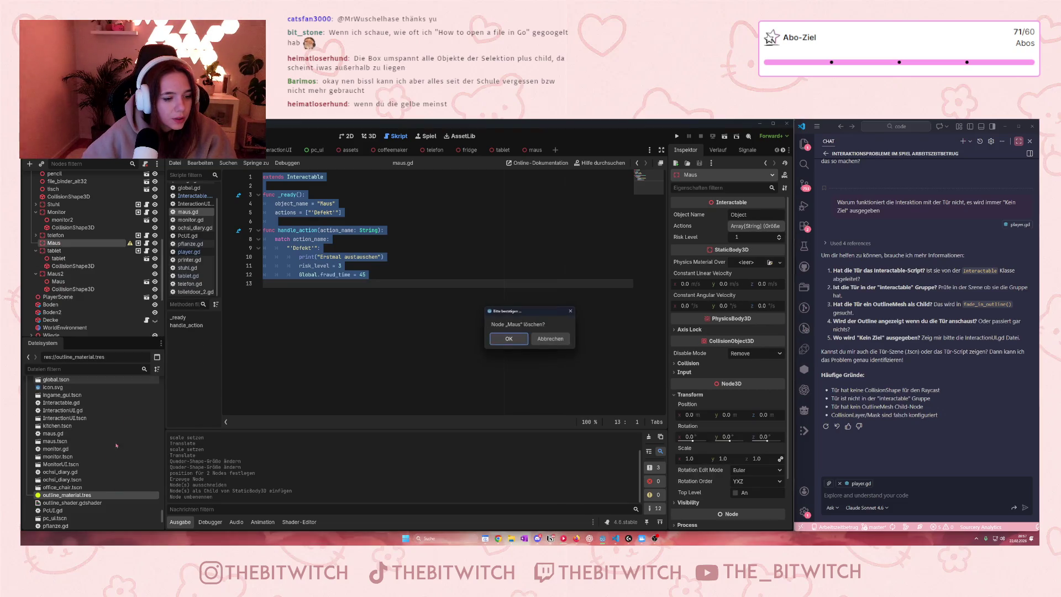
{"action": "left_click", "coordinate": [508, 338]}
Rename Maus2 to Maus
{"action": "double_click", "coordinate": [56, 266]}
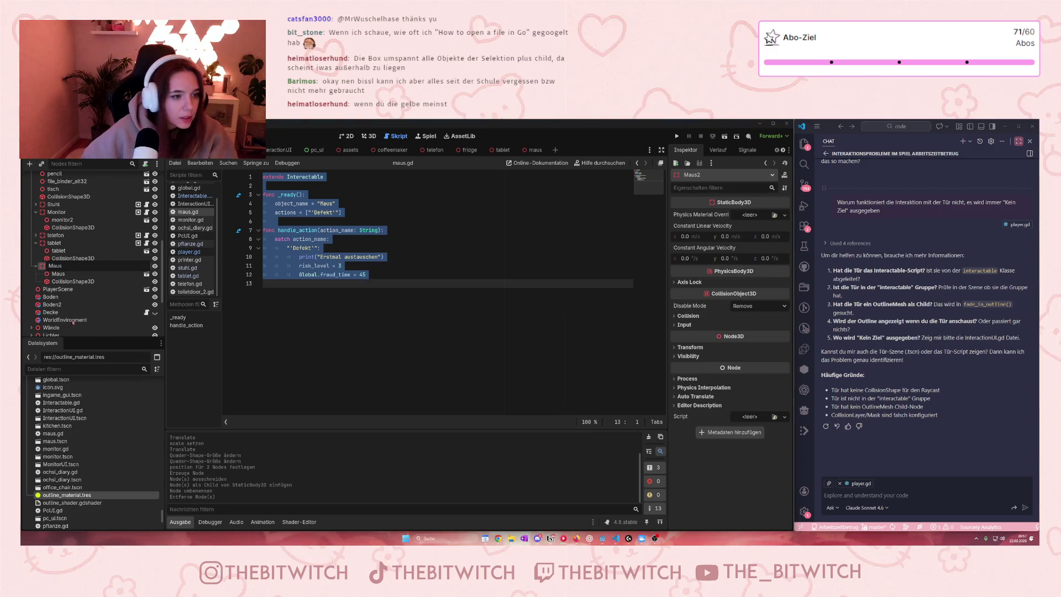
{"action": "key", "text": "Return"}
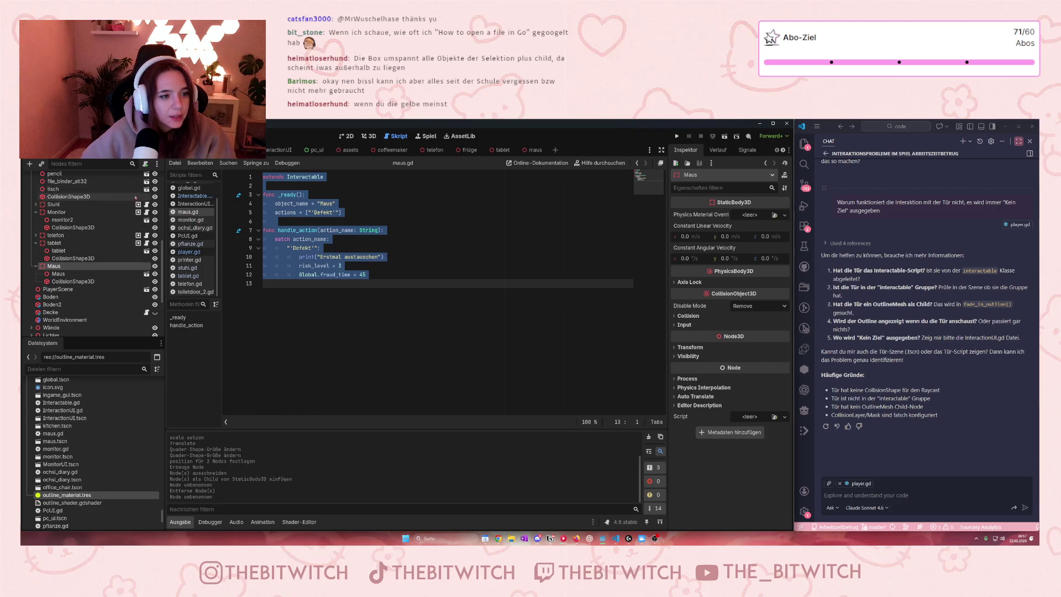
{"action": "left_click", "coordinate": [145, 164]}
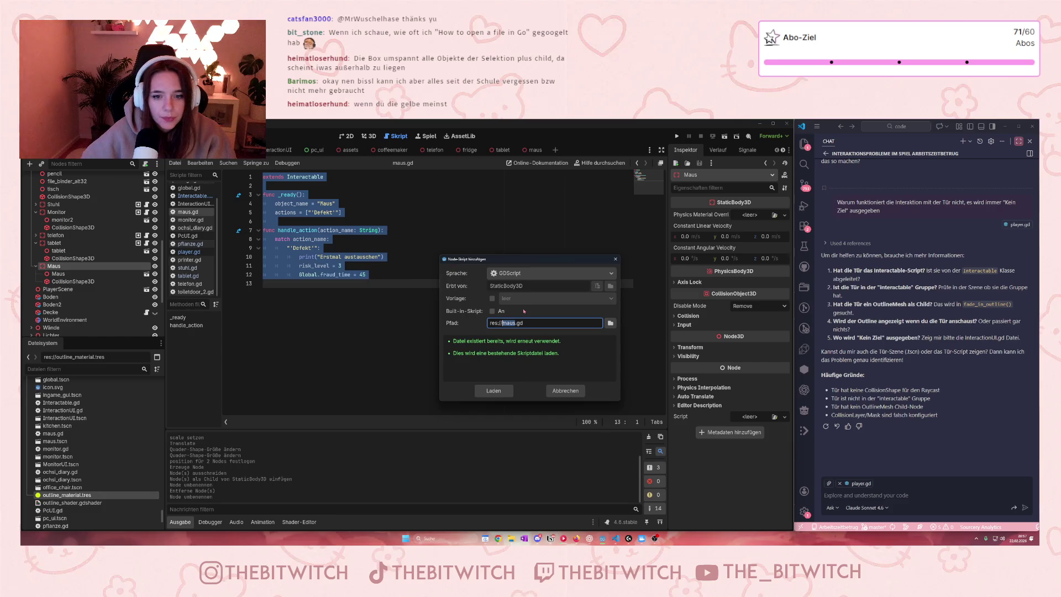
{"action": "left_click", "coordinate": [567, 386]}
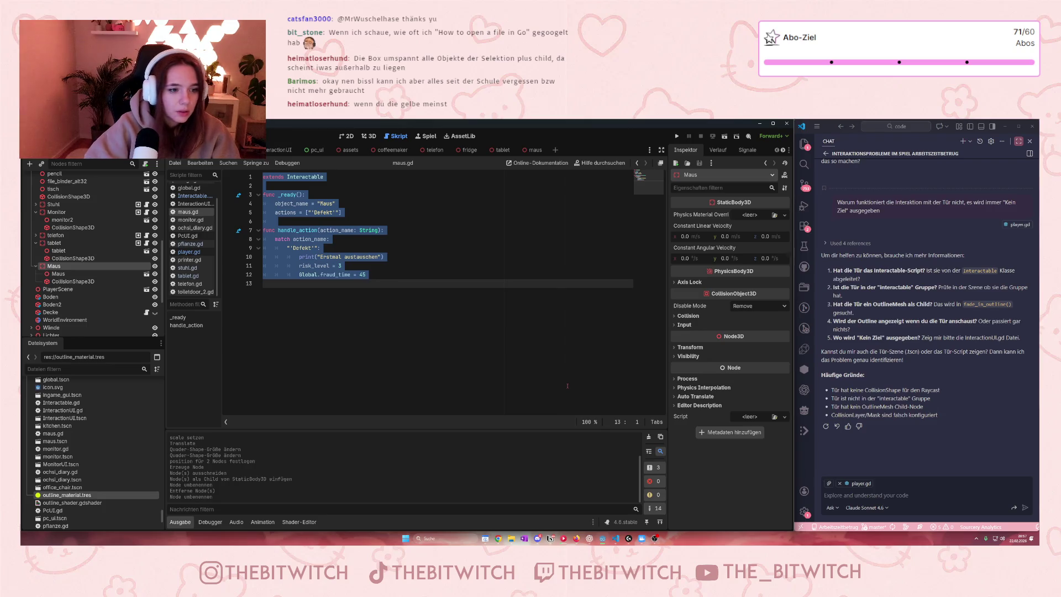
Attach the existing maus.gd script to the new Maus node
{"action": "right_click", "coordinate": [101, 266]}
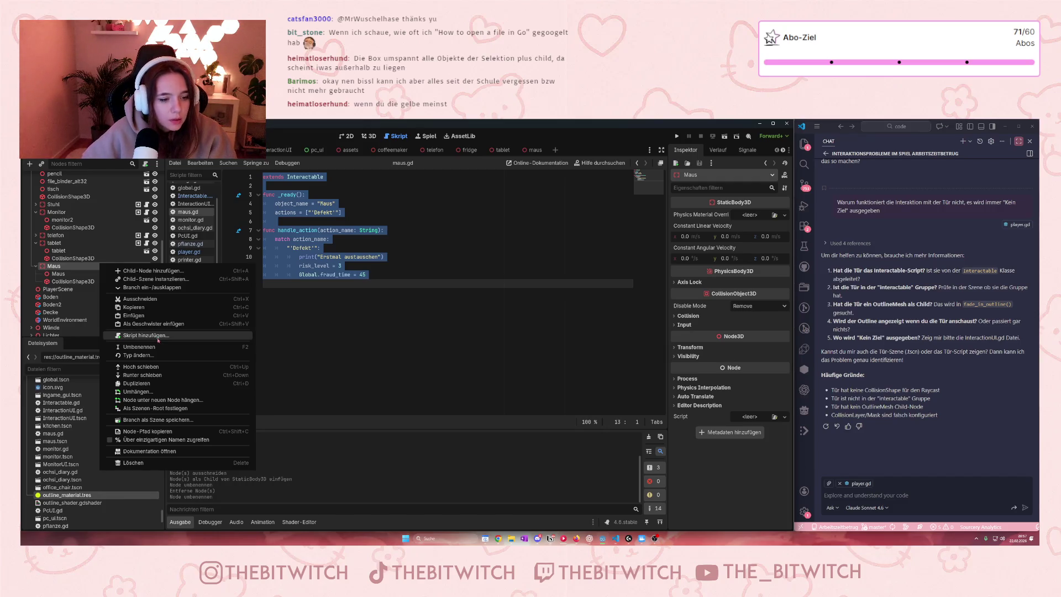
{"action": "left_click", "coordinate": [158, 335]}
{"action": "left_click", "coordinate": [610, 323]}
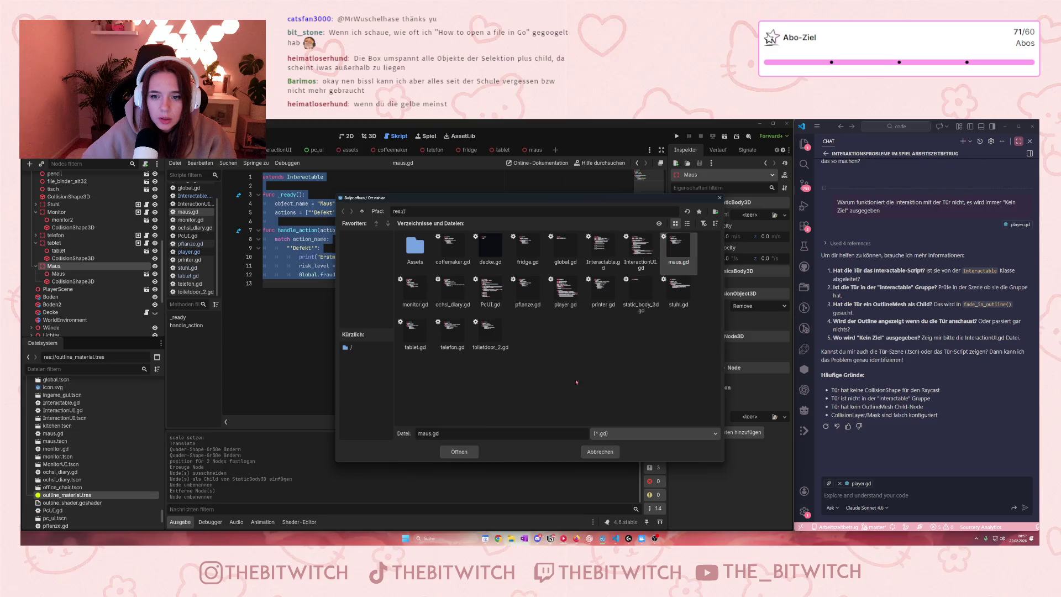
{"action": "left_click", "coordinate": [459, 451]}
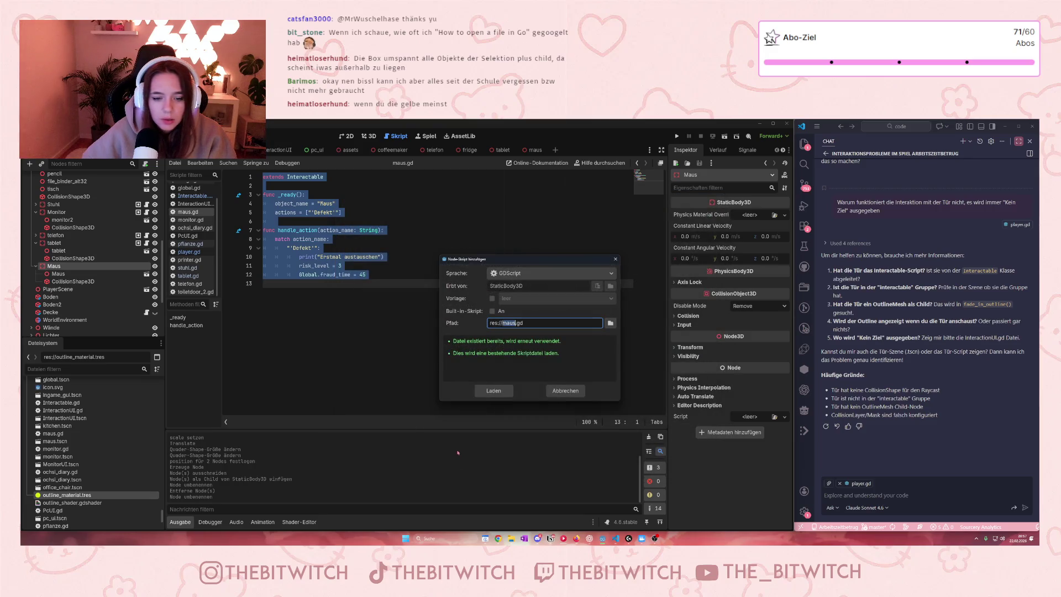
{"action": "left_click", "coordinate": [493, 391]}
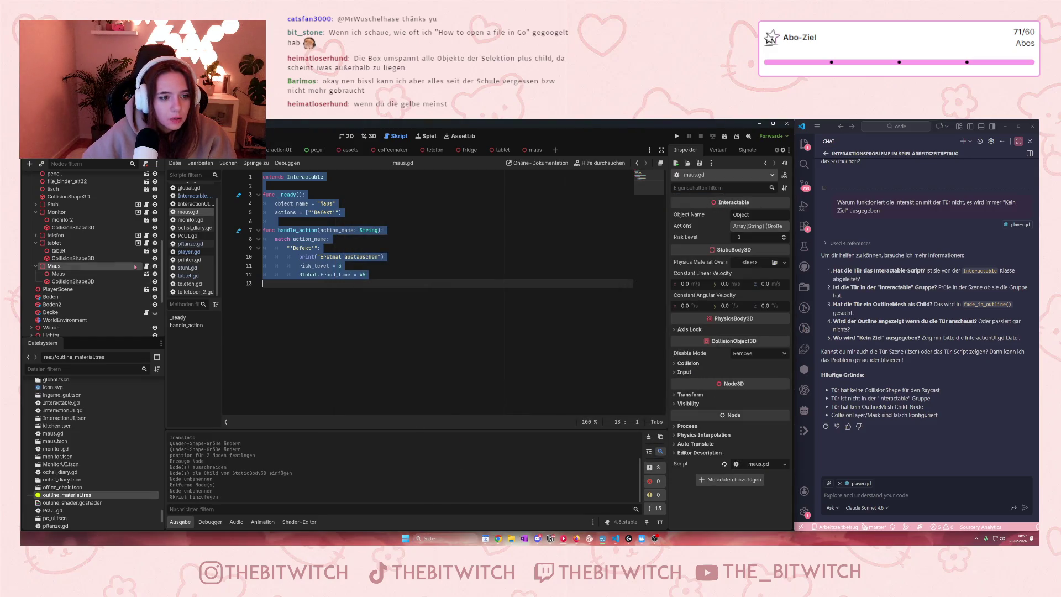
Add Maus to the interactable group and save the scene
{"action": "scroll", "coordinate": [763, 152], "scroll_direction": "down", "scroll_amount": 1}
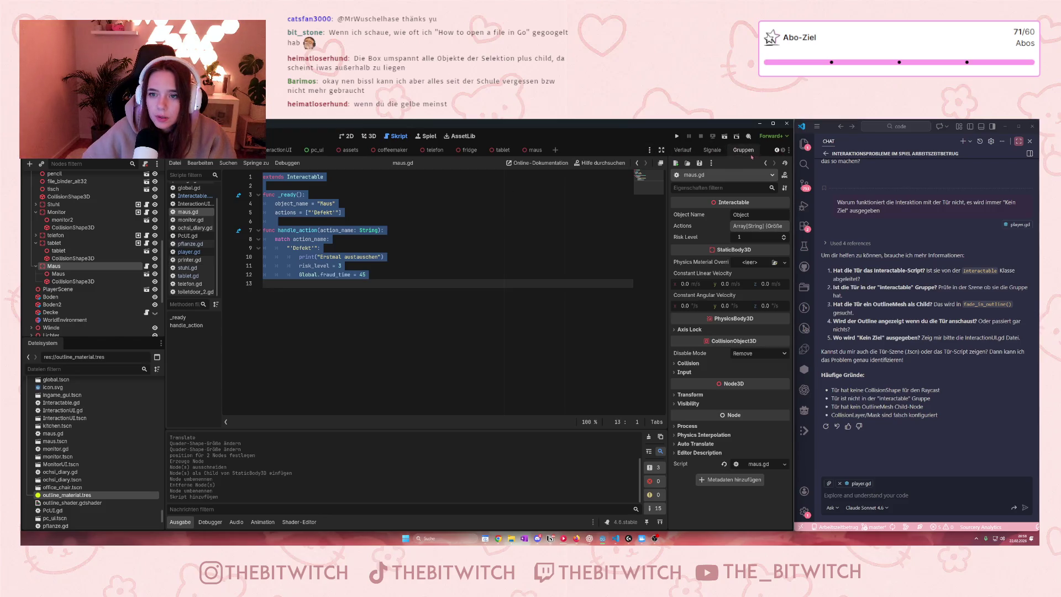
{"action": "left_click", "coordinate": [743, 150]}
{"action": "left_click", "coordinate": [684, 186]}
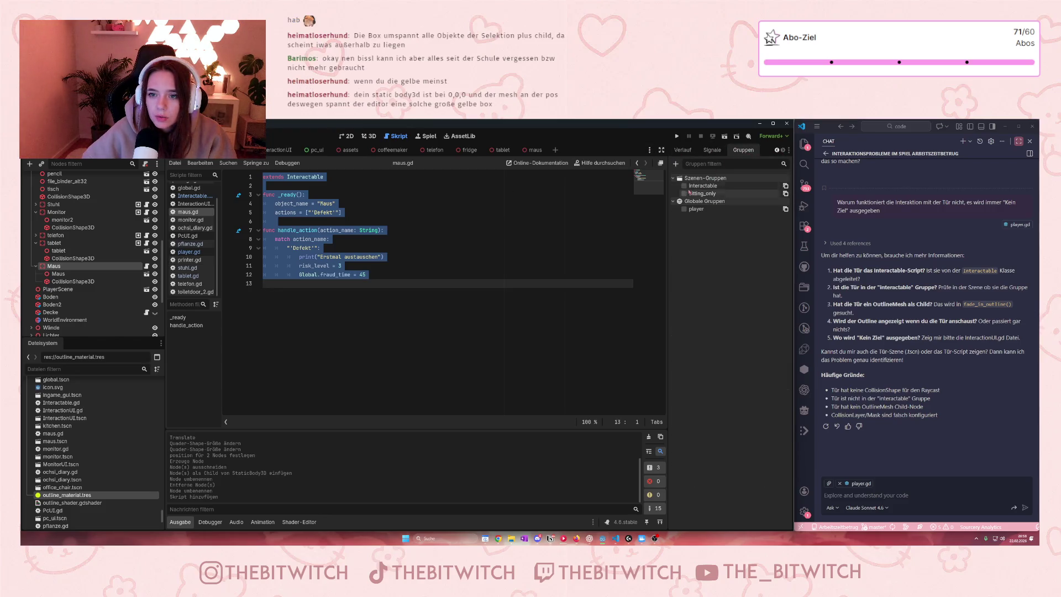
{"action": "left_click", "coordinate": [459, 283]}
{"action": "key", "text": "ctrl+s"}
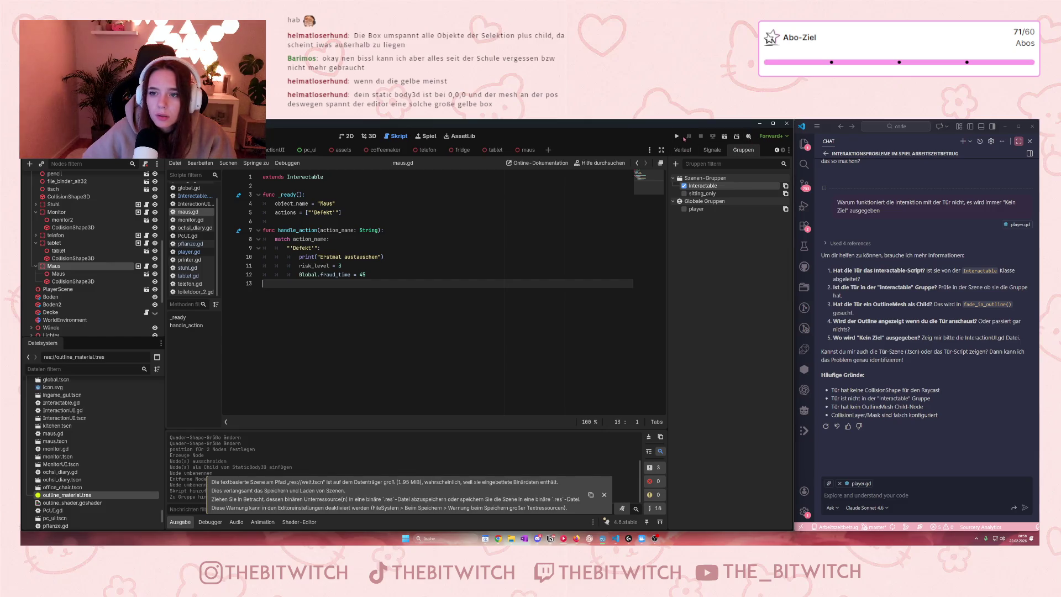
{"action": "left_click", "coordinate": [372, 137]}
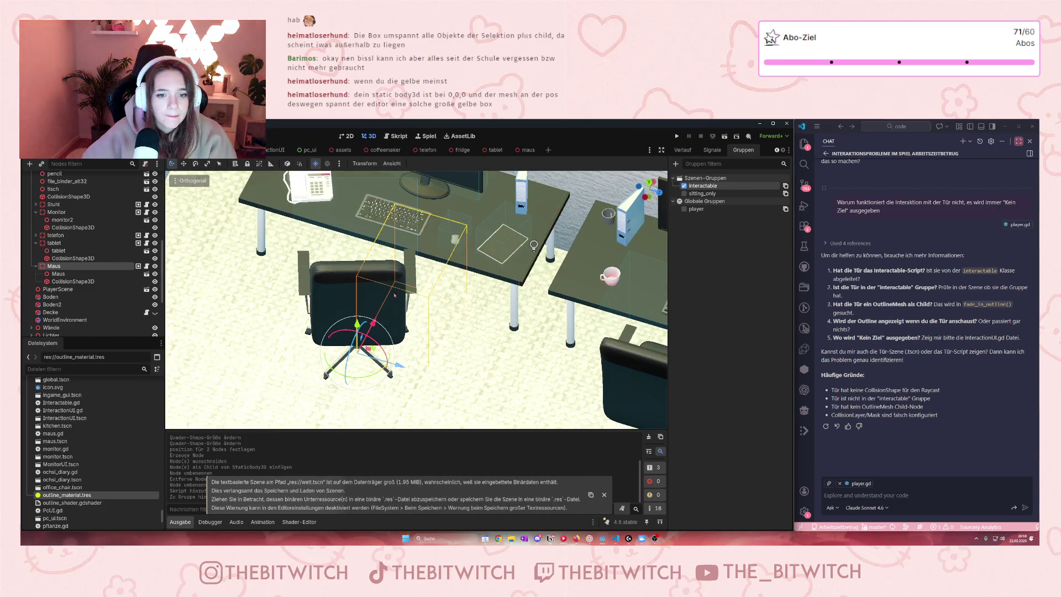
{"action": "scroll", "coordinate": [380, 297], "scroll_direction": "up", "scroll_amount": 3}
{"action": "scroll", "coordinate": [379, 297], "scroll_direction": "down", "scroll_amount": 3}
{"action": "scroll", "coordinate": [380, 297], "scroll_direction": "up", "scroll_amount": 3}
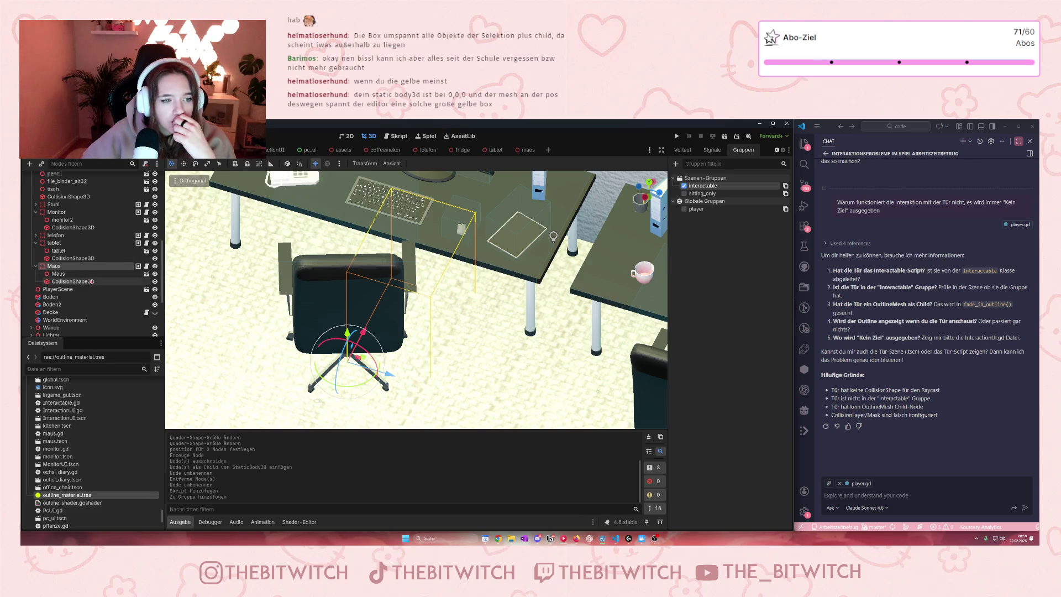
{"action": "left_click", "coordinate": [92, 275]}
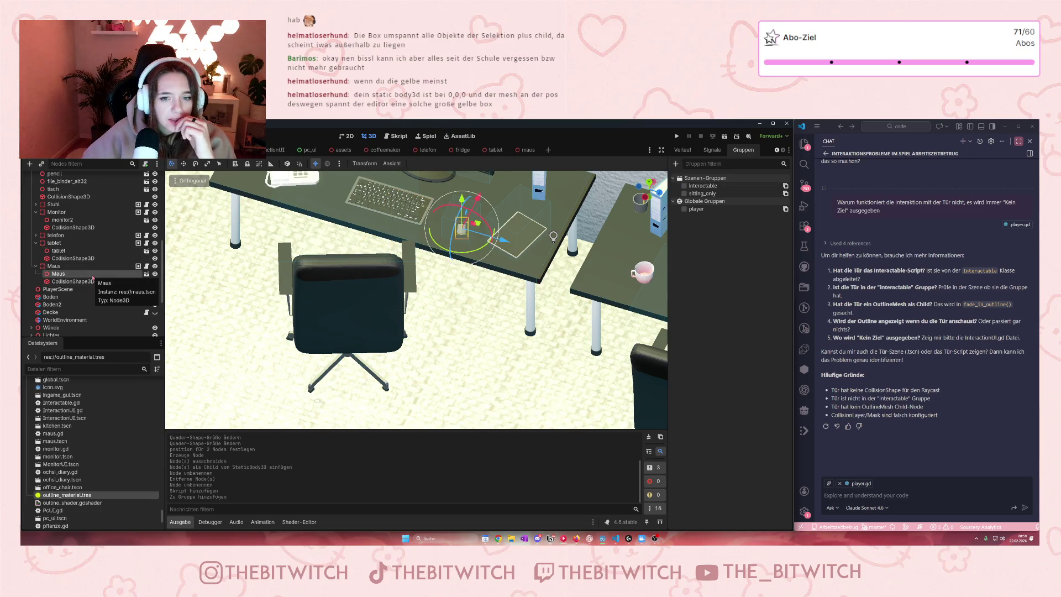
{"action": "left_click", "coordinate": [91, 281]}
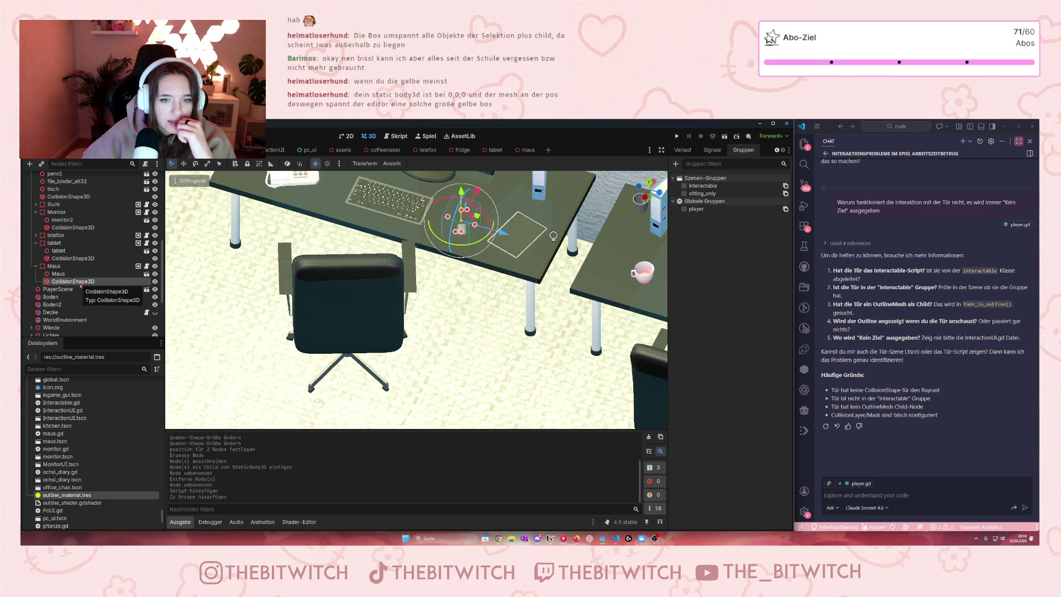
{"action": "left_click", "coordinate": [69, 266]}
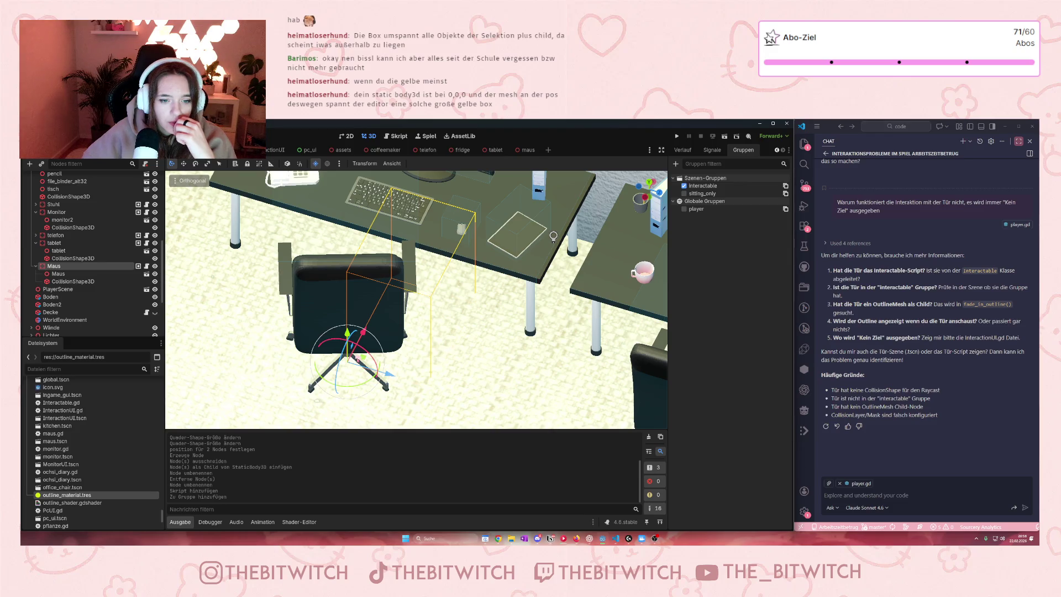
{"action": "left_click_drag", "start_coordinate": [389, 374], "coordinate": [440, 342]}
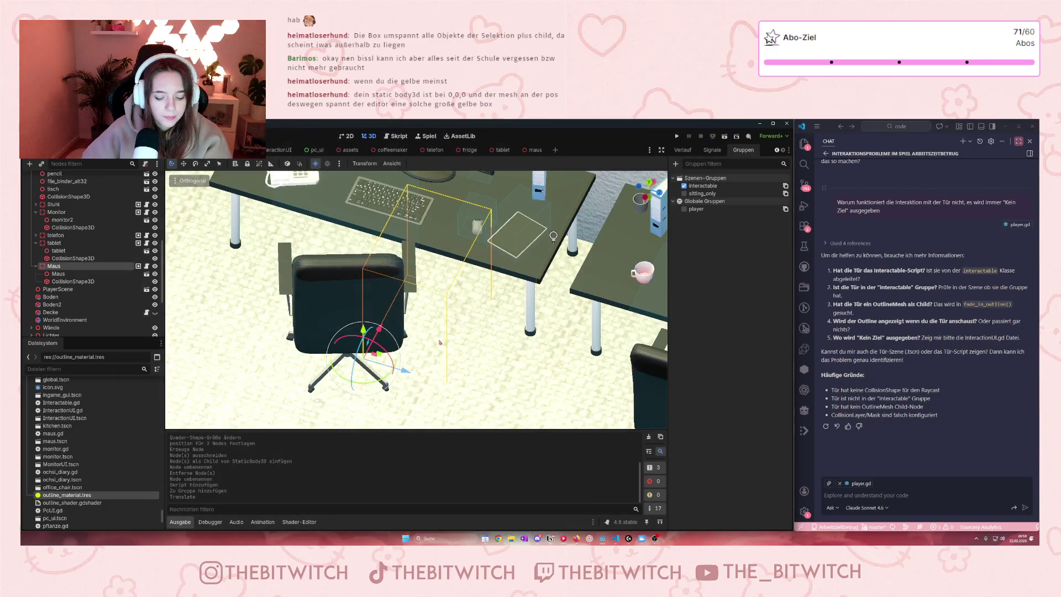
{"action": "key", "text": "ctrl+z"}
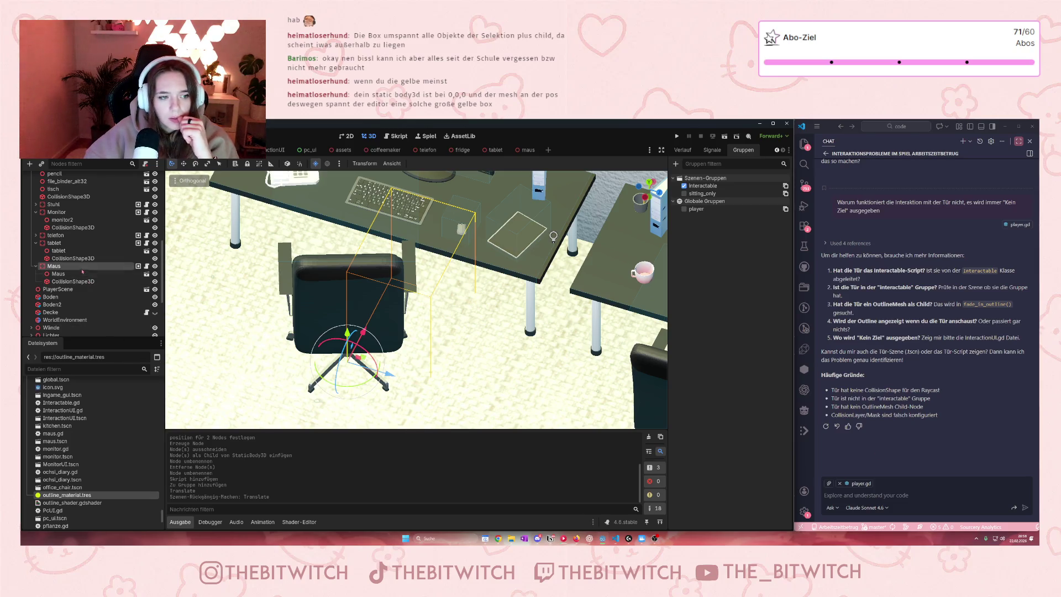
{"action": "left_click", "coordinate": [524, 150]}
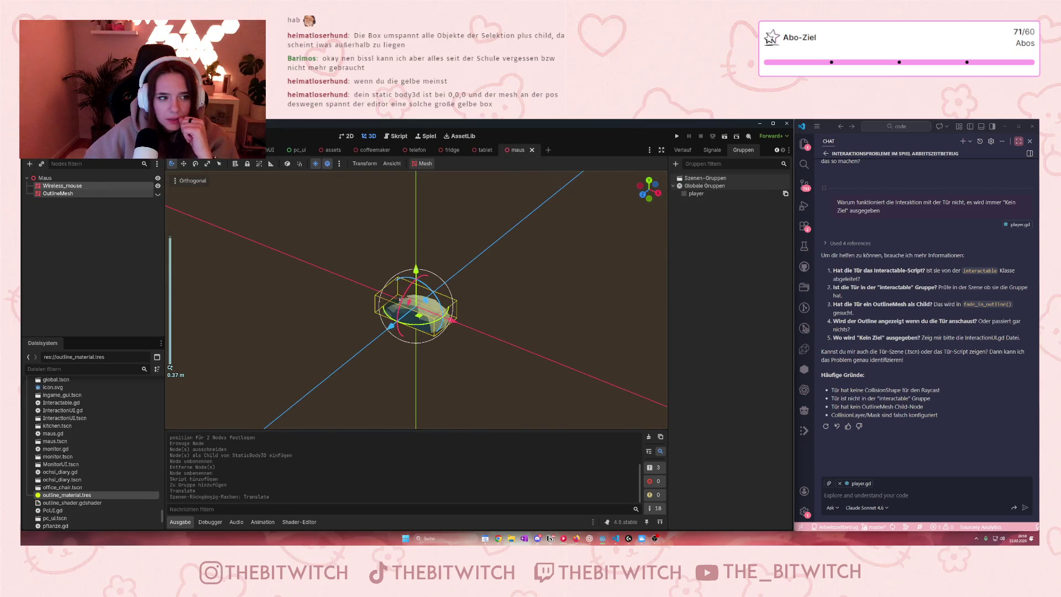
{"action": "left_click", "coordinate": [44, 177]}
{"action": "scroll", "coordinate": [681, 150], "scroll_direction": "up", "scroll_amount": 1}
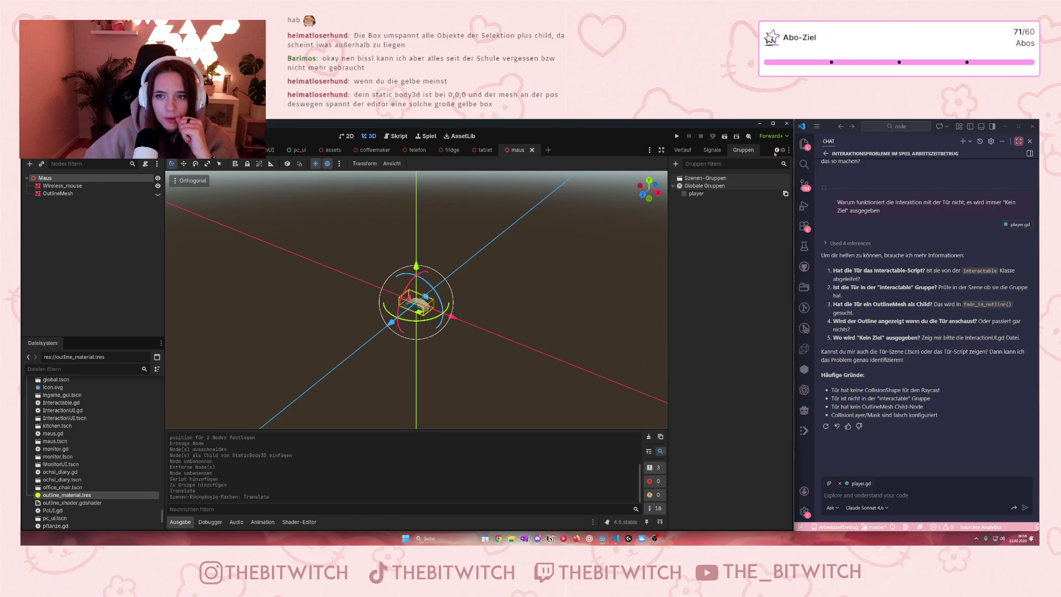
{"action": "left_click", "coordinate": [685, 150]}
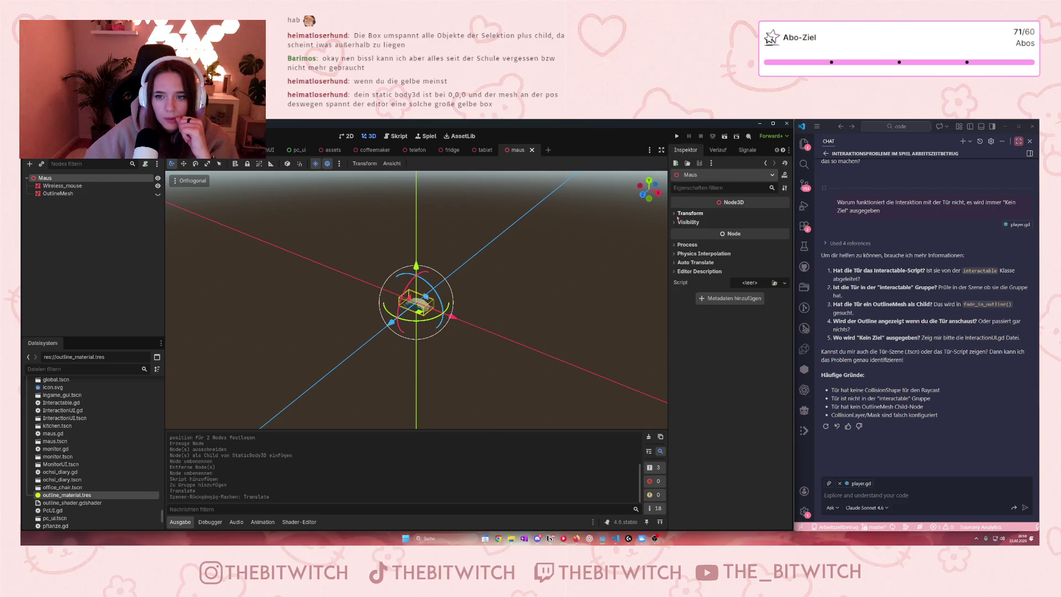
{"action": "left_click", "coordinate": [690, 212]}
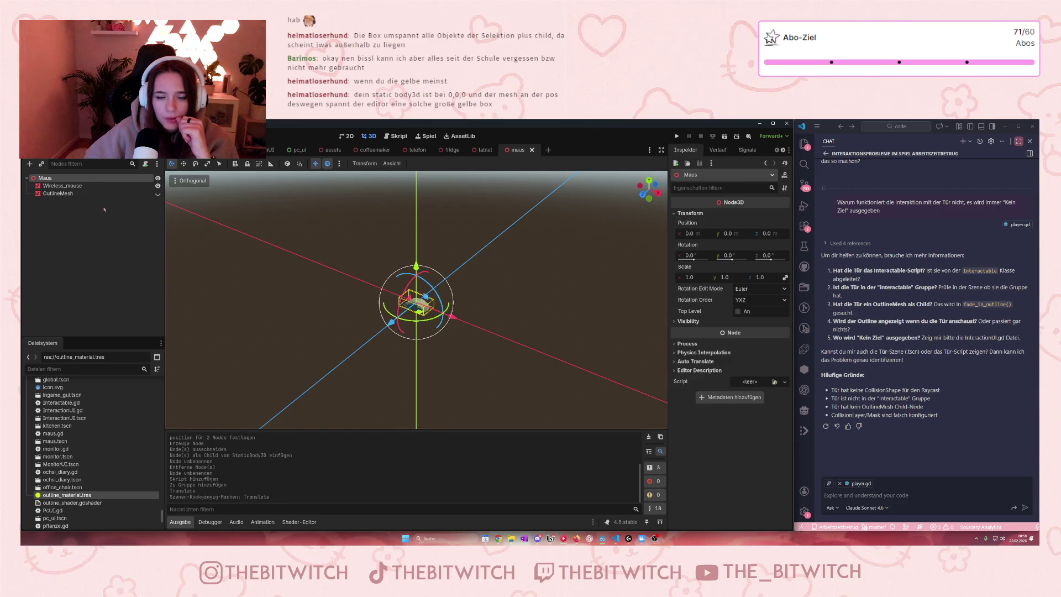
{"action": "left_click", "coordinate": [58, 194]}
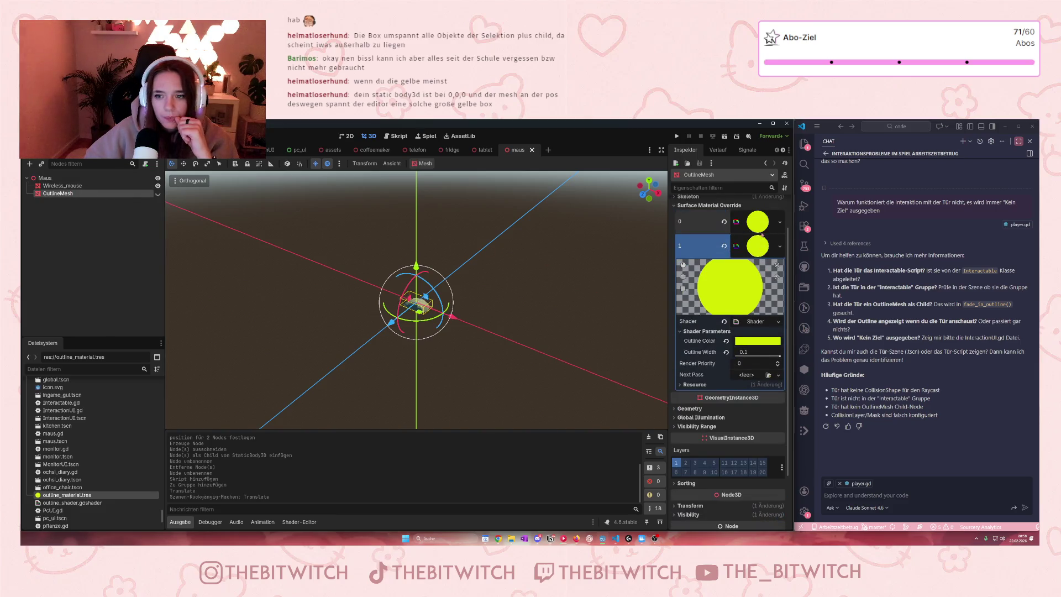
{"action": "left_click", "coordinate": [758, 223]}
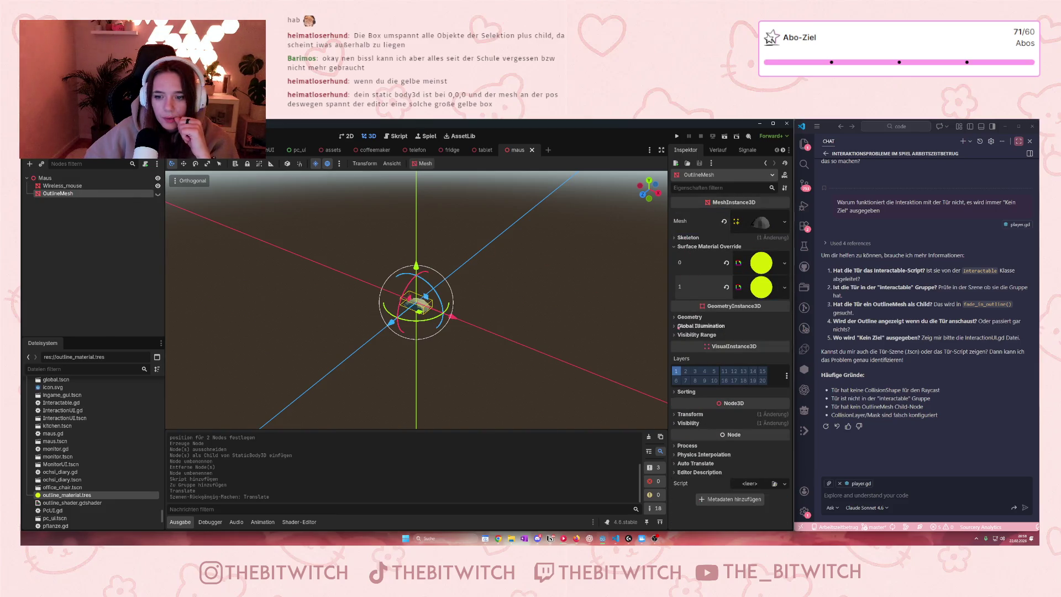
{"action": "left_click", "coordinate": [690, 414]}
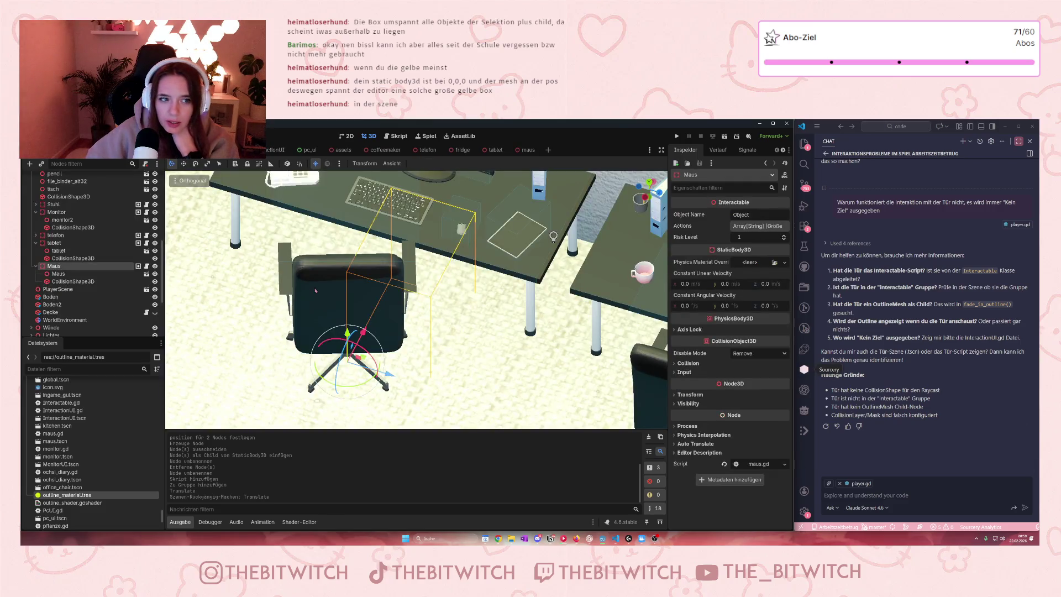
Inspect the Maus nodes in the office scene tree, then open the maus scene
{"action": "left_click", "coordinate": [68, 274]}
{"action": "left_click", "coordinate": [58, 273]}
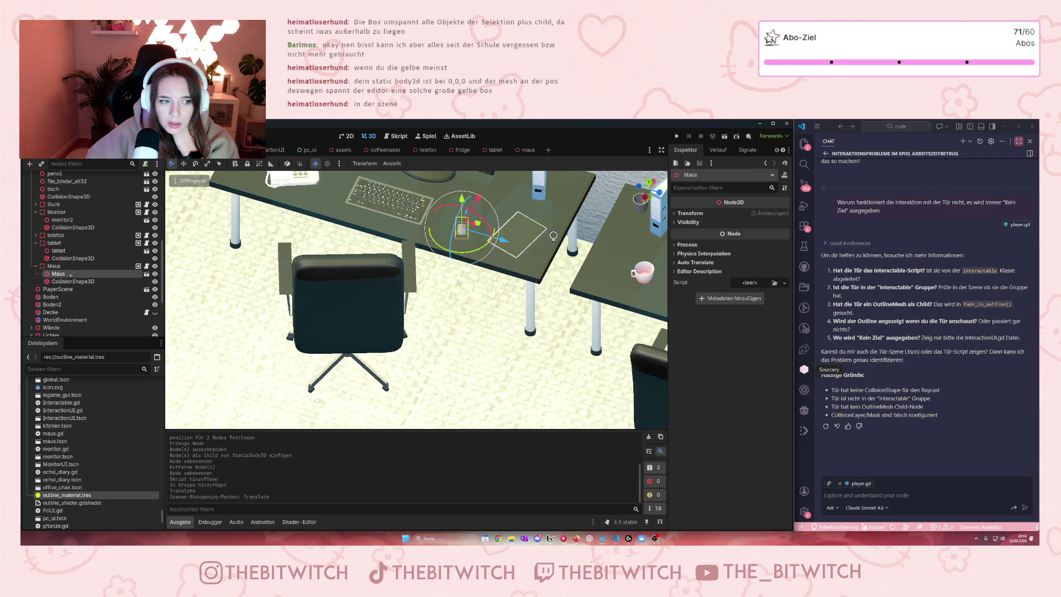
{"action": "left_click", "coordinate": [77, 273]}
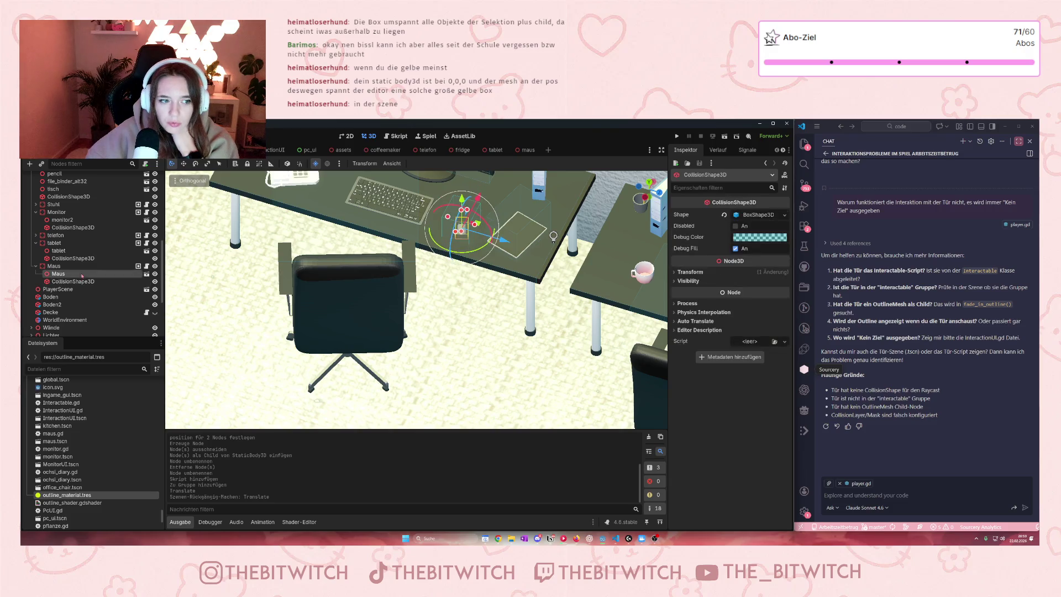
{"action": "left_click", "coordinate": [72, 266]}
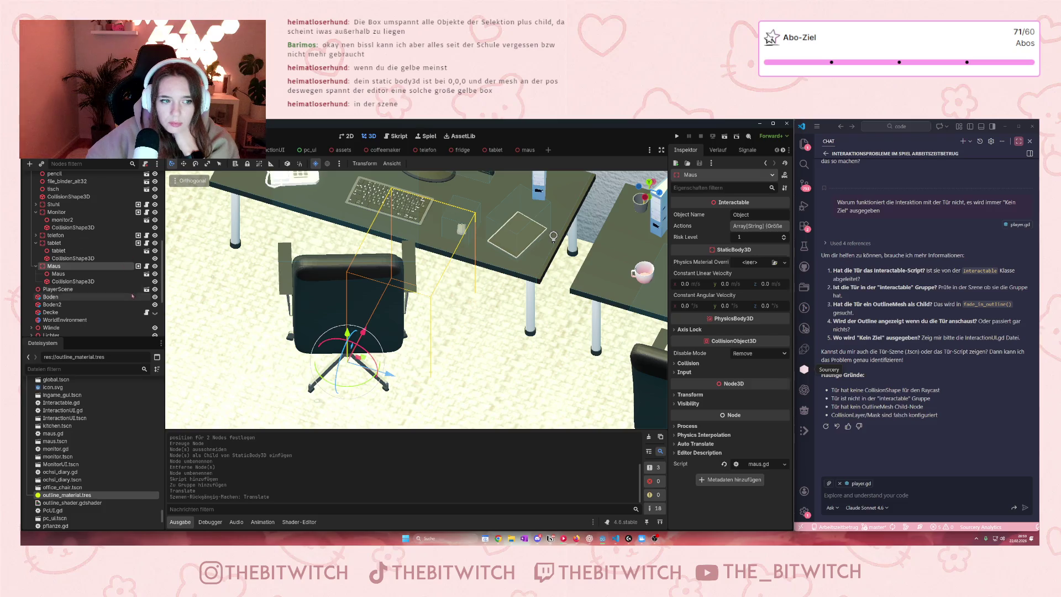
{"action": "left_click", "coordinate": [146, 274]}
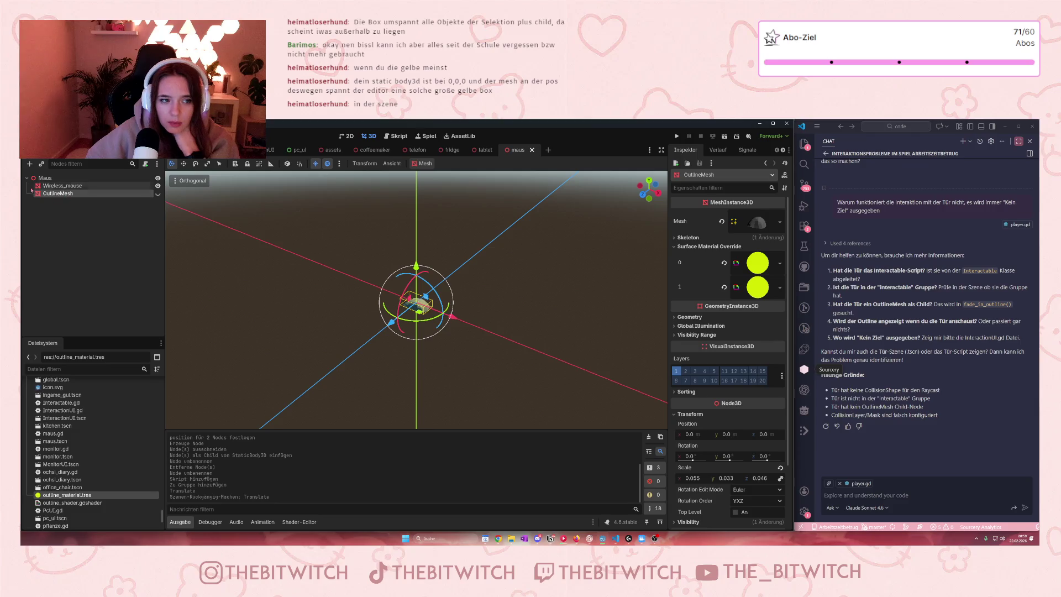
Check Wireless_mouse and OutlineMesh, then select the Maus root at position 0, 0, 0
{"action": "left_click", "coordinate": [62, 186]}
{"action": "left_click", "coordinate": [58, 193]}
{"action": "scroll", "coordinate": [299, 291], "scroll_direction": "down", "scroll_amount": 3}
{"action": "scroll", "coordinate": [299, 291], "scroll_direction": "down", "scroll_amount": 15}
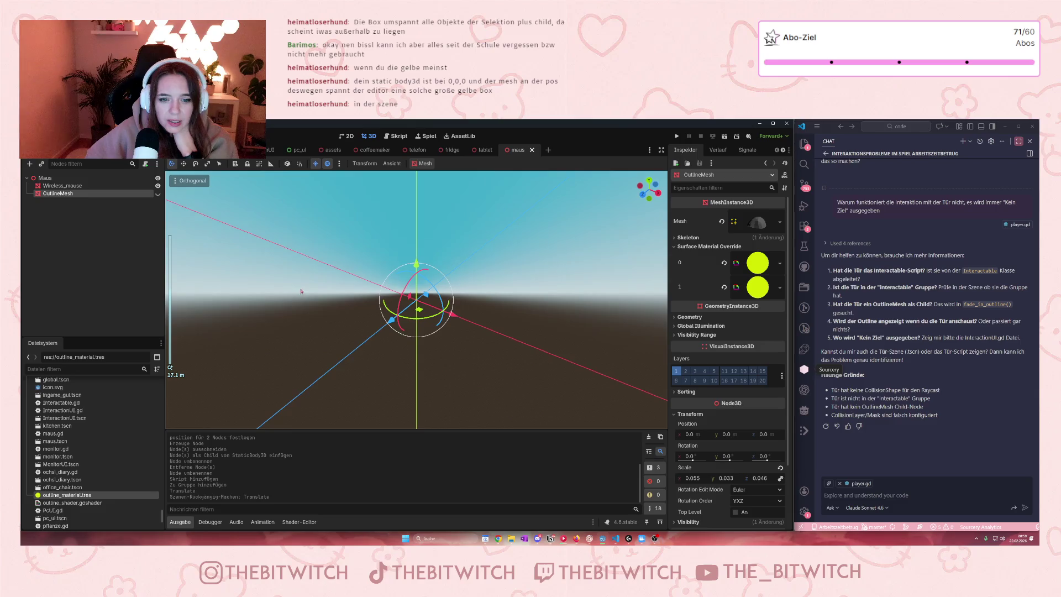
{"action": "scroll", "coordinate": [309, 302], "scroll_direction": "up", "scroll_amount": 15}
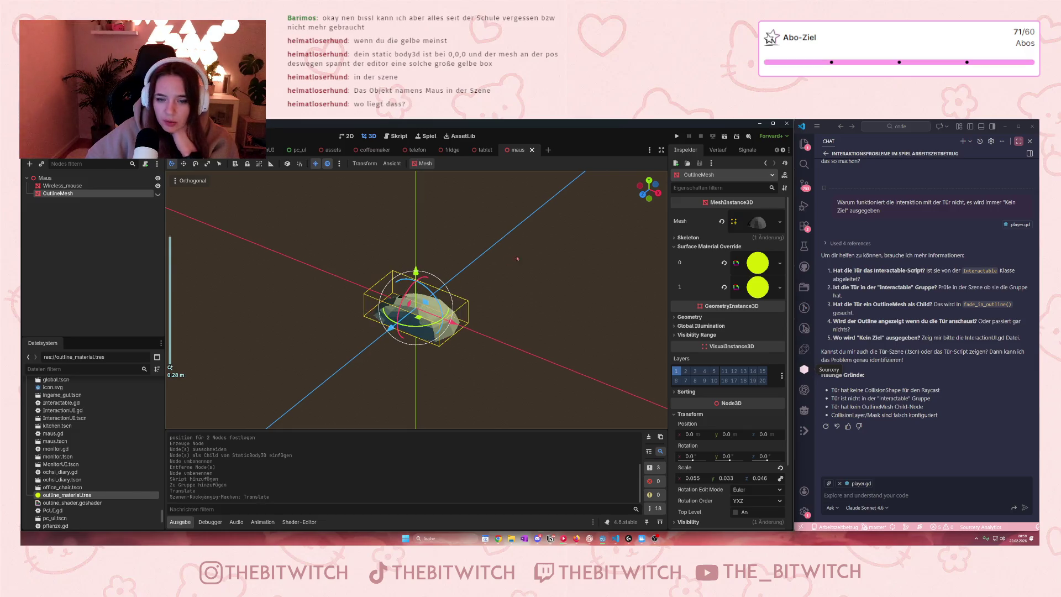
{"action": "left_click", "coordinate": [44, 178]}
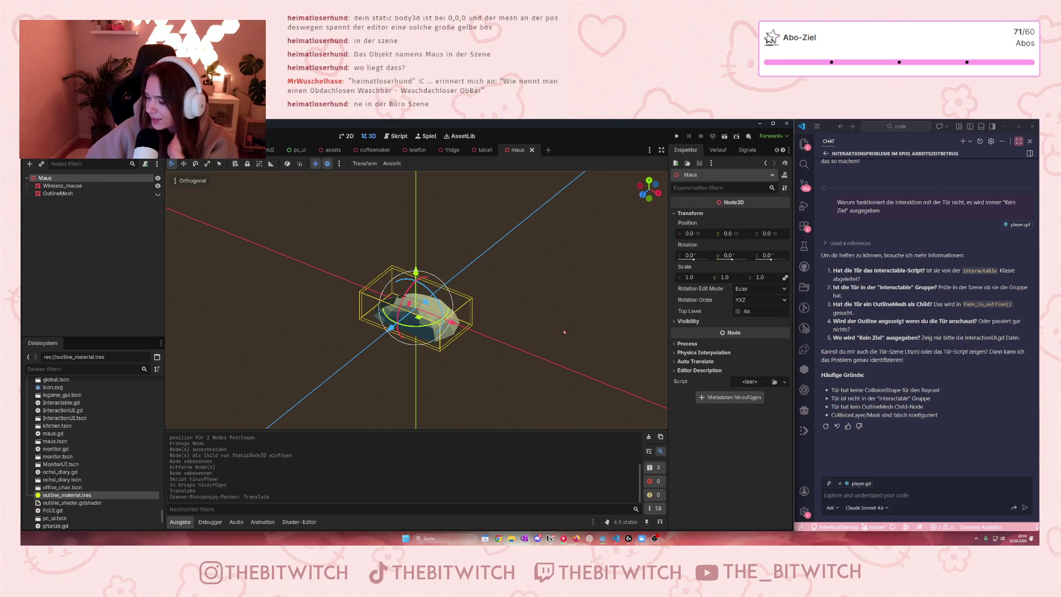
In the office scene, set the Maus model node's position to 0, 0, 0
{"action": "key", "text": "ctrl+Tab"}
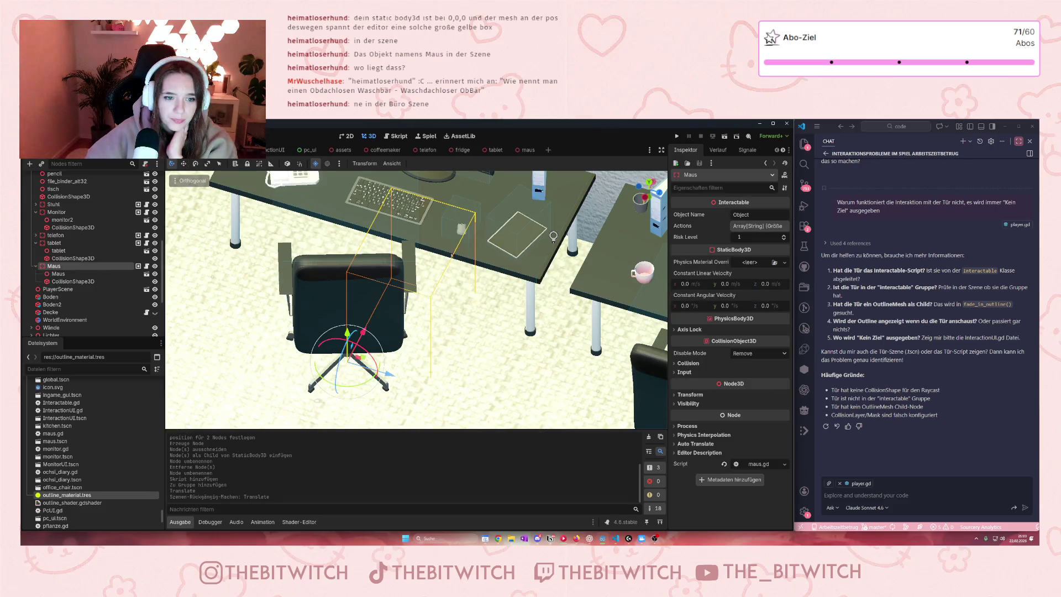
{"action": "left_click", "coordinate": [97, 274]}
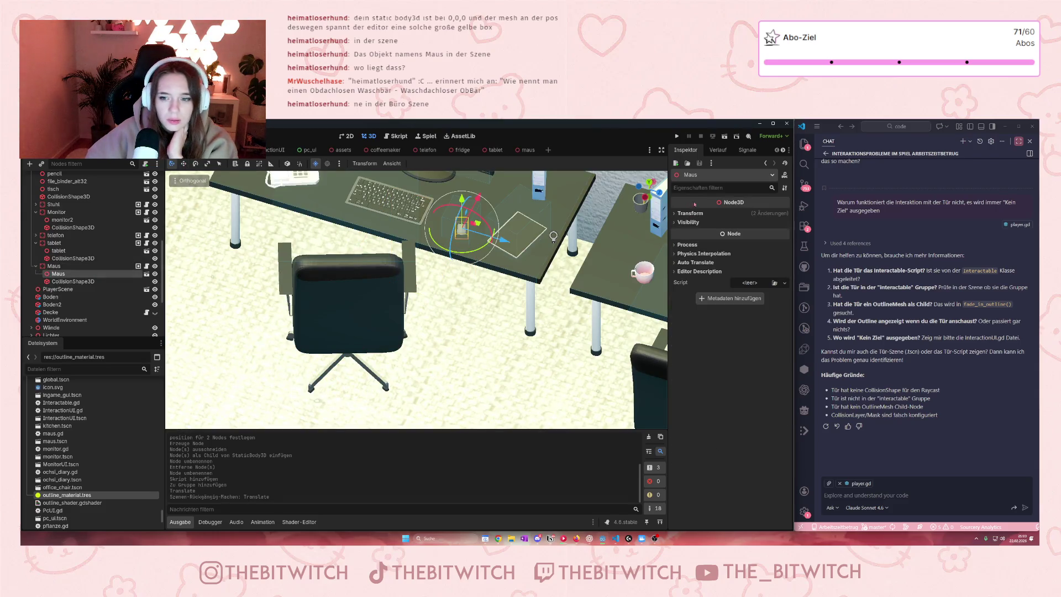
{"action": "left_click", "coordinate": [690, 213]}
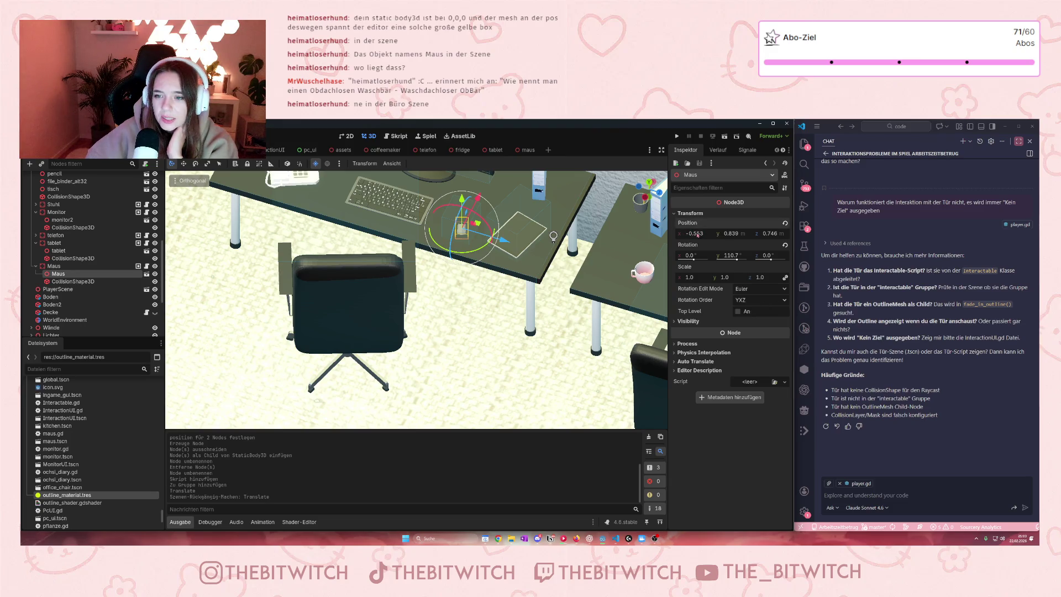
{"action": "left_click", "coordinate": [697, 233]}
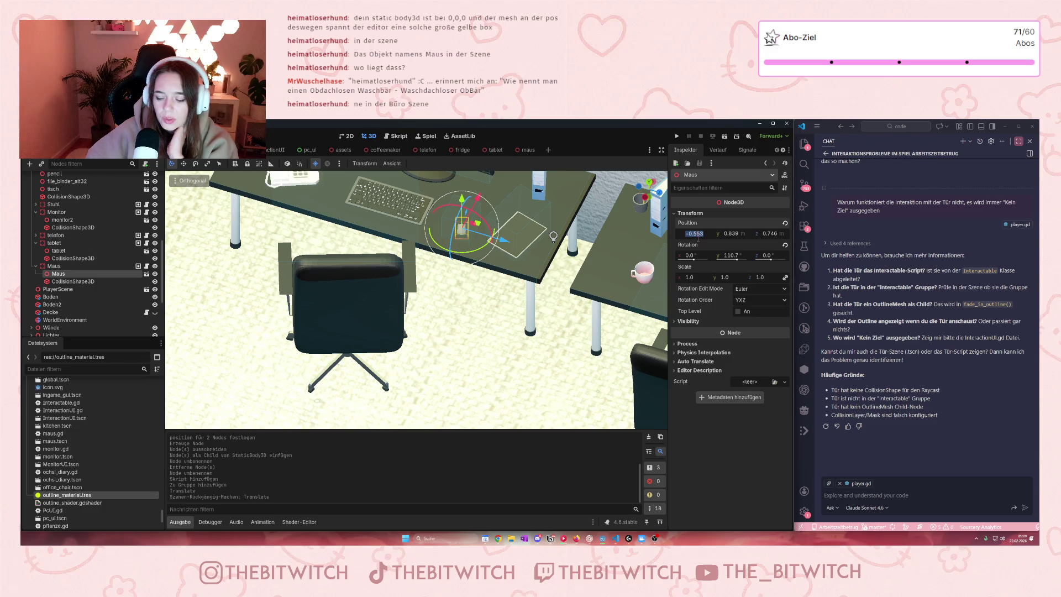
{"action": "type", "text": "0"}
{"action": "left_click", "coordinate": [731, 233]}
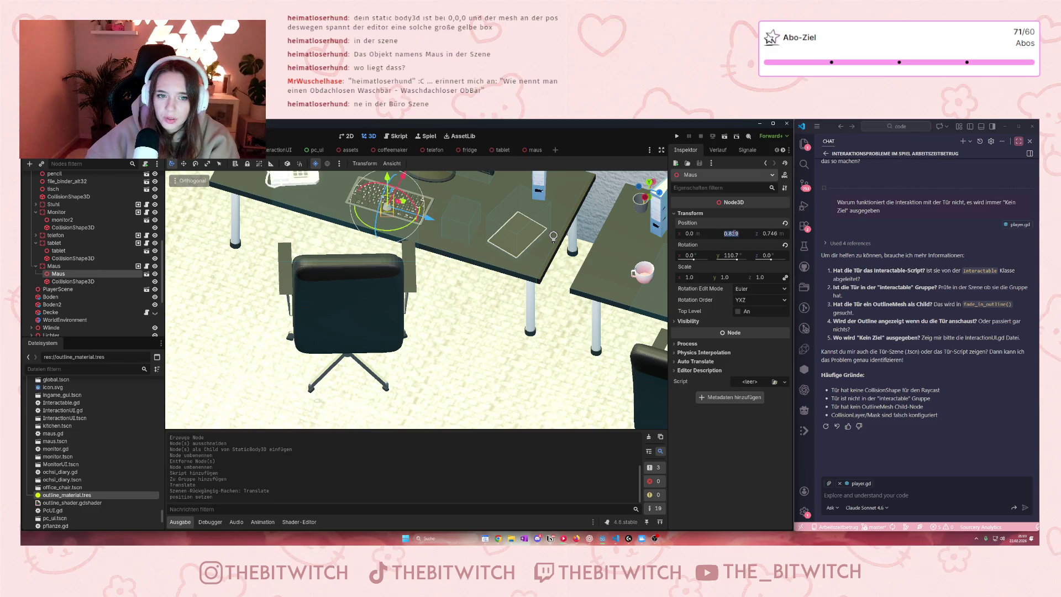
{"action": "type", "text": "0"}
{"action": "left_click", "coordinate": [774, 233]}
{"action": "type", "text": "0"}
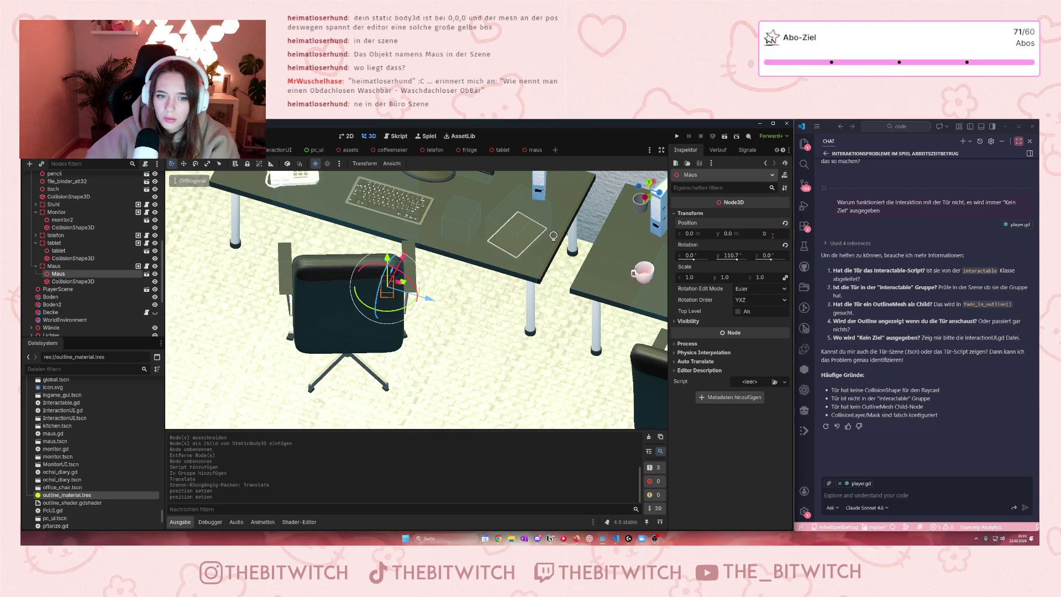
{"action": "key", "text": "Return"}
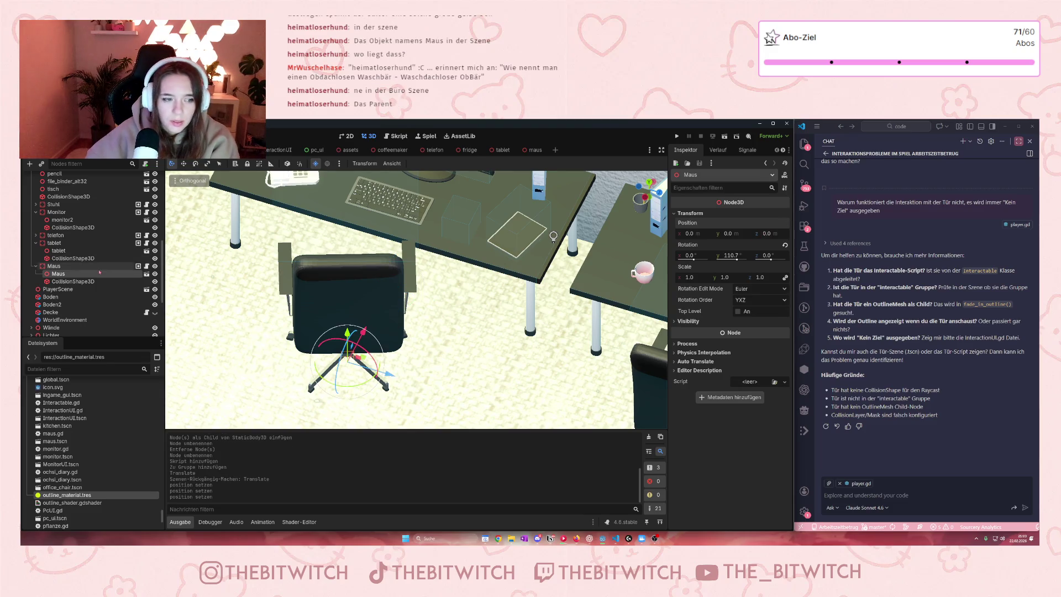
Reset the Maus collision shape's position to 0, 0, 0
{"action": "left_click", "coordinate": [89, 266]}
{"action": "left_click", "coordinate": [73, 281]}
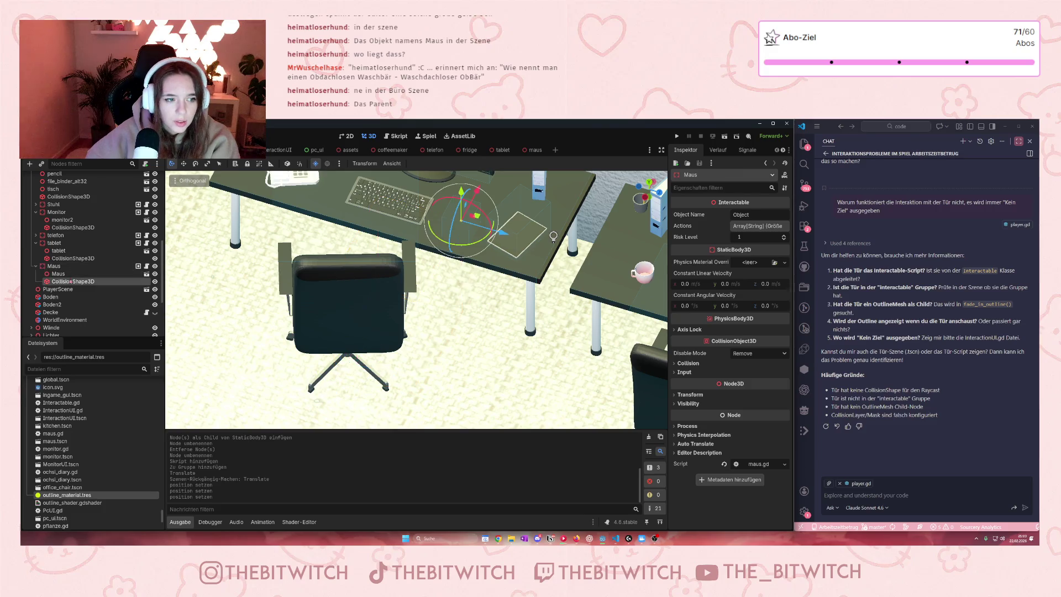
{"action": "left_click", "coordinate": [689, 272]}
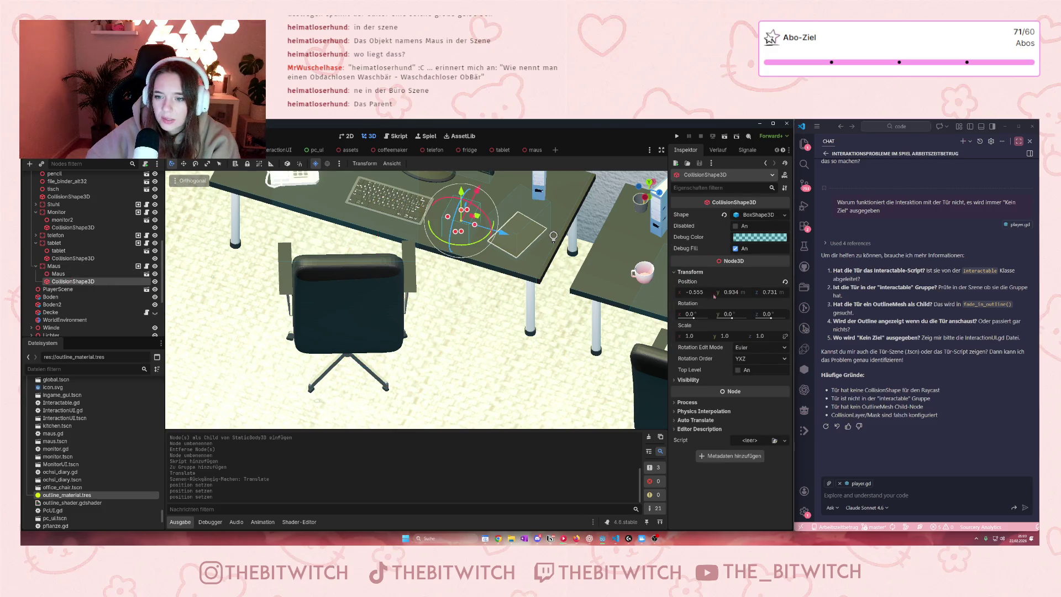
{"action": "left_click", "coordinate": [685, 292]}
{"action": "type", "text": "0"}
{"action": "key", "text": "Return"}
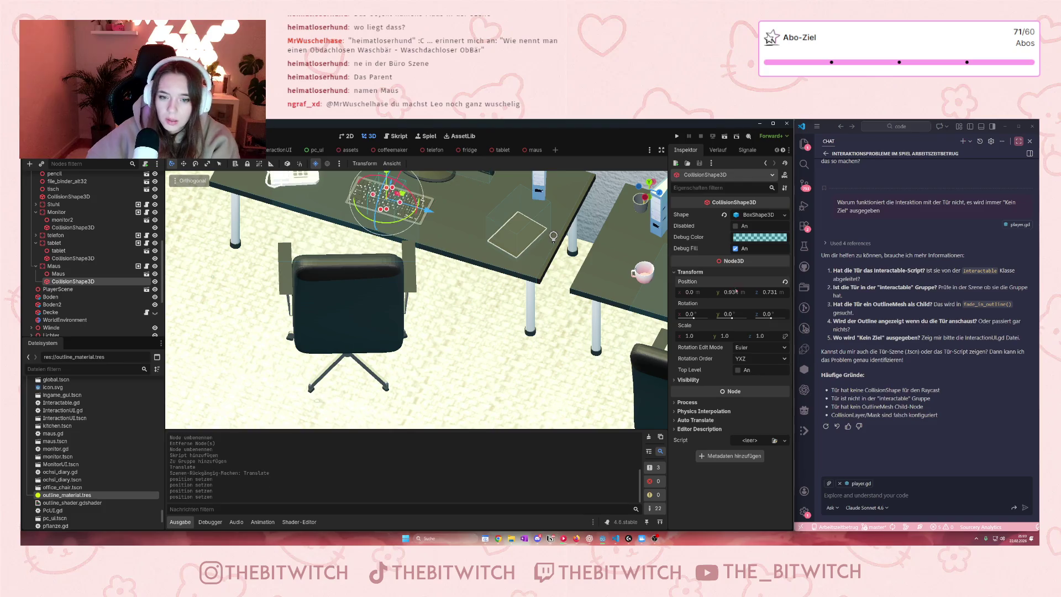
{"action": "left_click", "coordinate": [731, 292]}
{"action": "type", "text": "0"}
{"action": "key", "text": "Return"}
{"action": "left_click", "coordinate": [769, 293]}
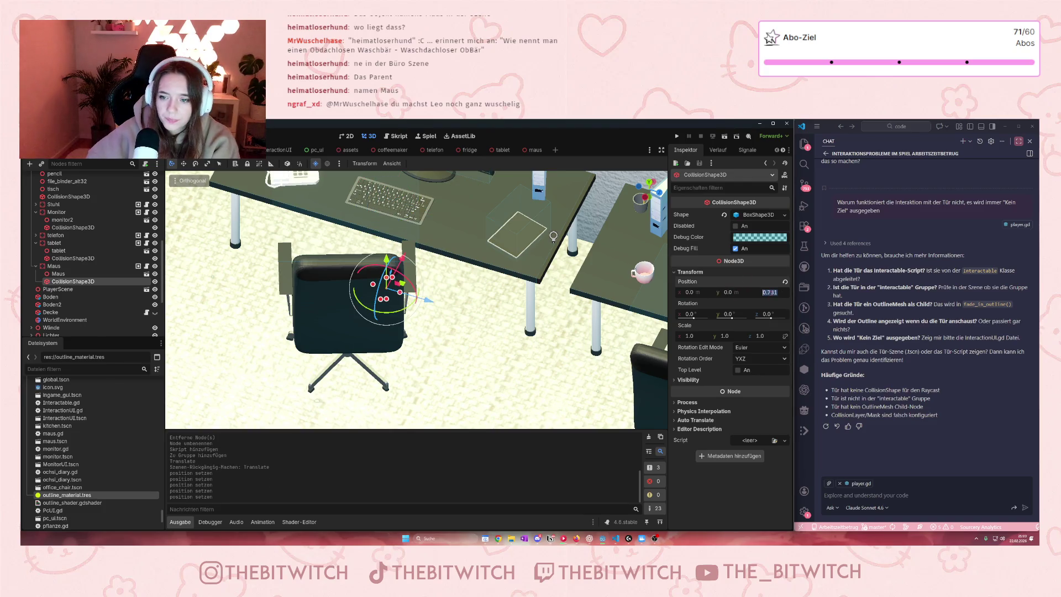
{"action": "type", "text": "0"}
{"action": "key", "text": "Return"}
{"action": "left_click", "coordinate": [66, 268]}
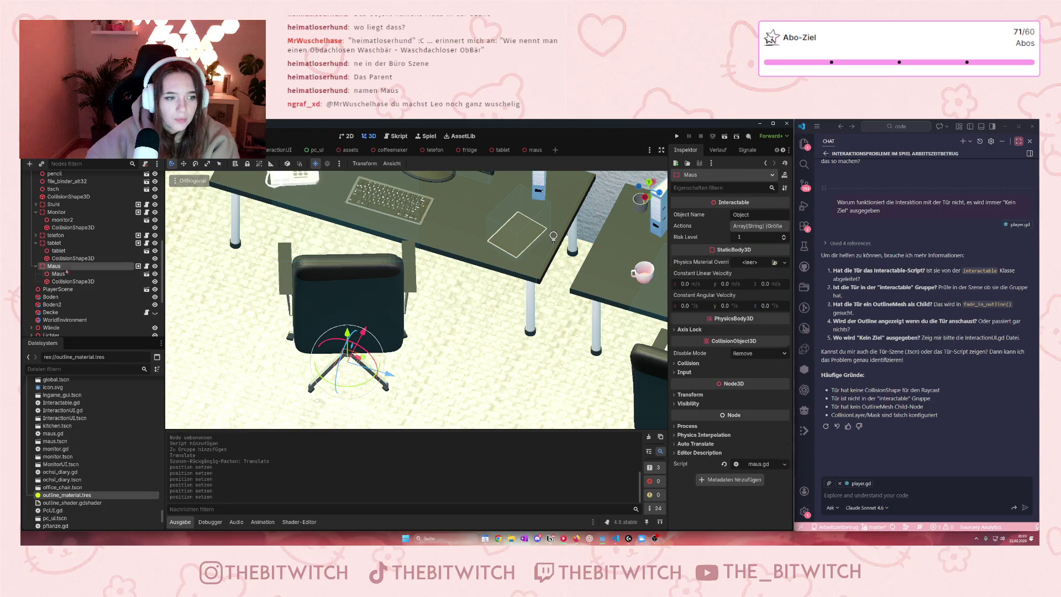
Move the Maus object onto the desk beside the keyboard and make its collision box taller
{"action": "mouse_move", "coordinate": [362, 331]}
{"action": "left_mouse_down"}
{"action": "mouse_move", "coordinate": [354, 309]}
{"action": "mouse_move", "coordinate": [445, 187]}
{"action": "mouse_move", "coordinate": [497, 242]}
{"action": "left_mouse_up"}
{"action": "scroll", "coordinate": [497, 242], "scroll_direction": "up", "scroll_amount": 5}
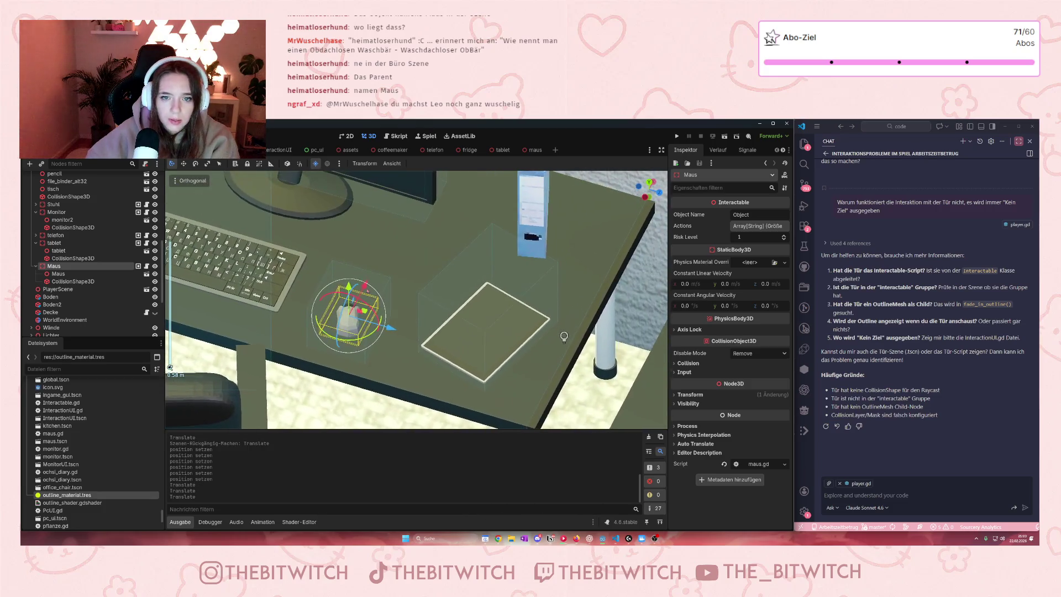
{"action": "mouse_move", "coordinate": [349, 286]}
{"action": "left_mouse_down"}
{"action": "mouse_move", "coordinate": [373, 352]}
{"action": "mouse_move", "coordinate": [379, 337]}
{"action": "mouse_move", "coordinate": [369, 340]}
{"action": "mouse_move", "coordinate": [379, 337]}
{"action": "left_mouse_up"}
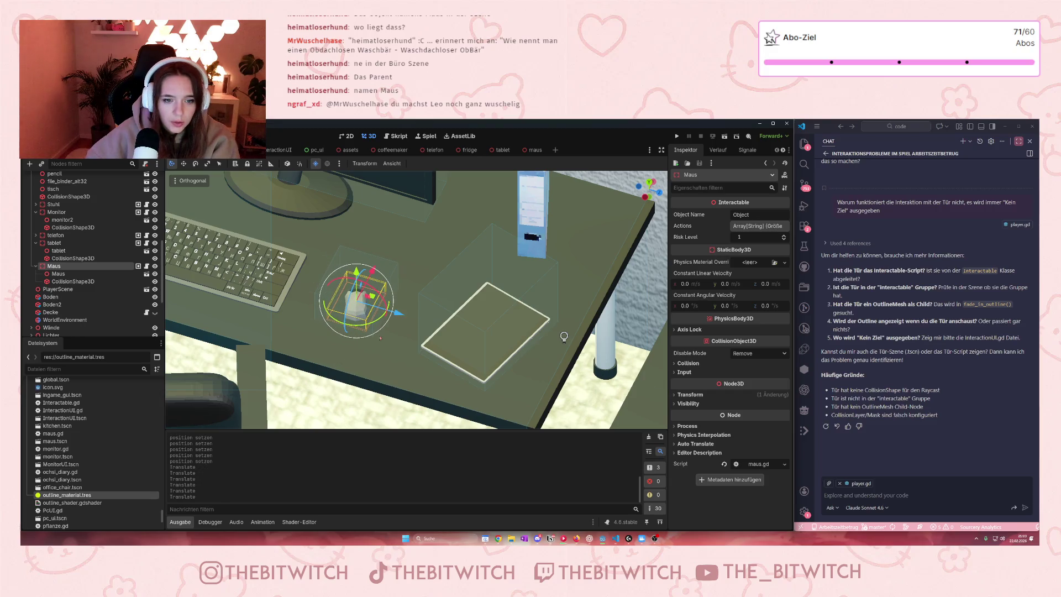
{"action": "left_click", "coordinate": [72, 282]}
{"action": "left_click_drag", "start_coordinate": [356, 278], "coordinate": [356, 249]}
Save the office scene and run the game to test the change
{"action": "left_click", "coordinate": [316, 366]}
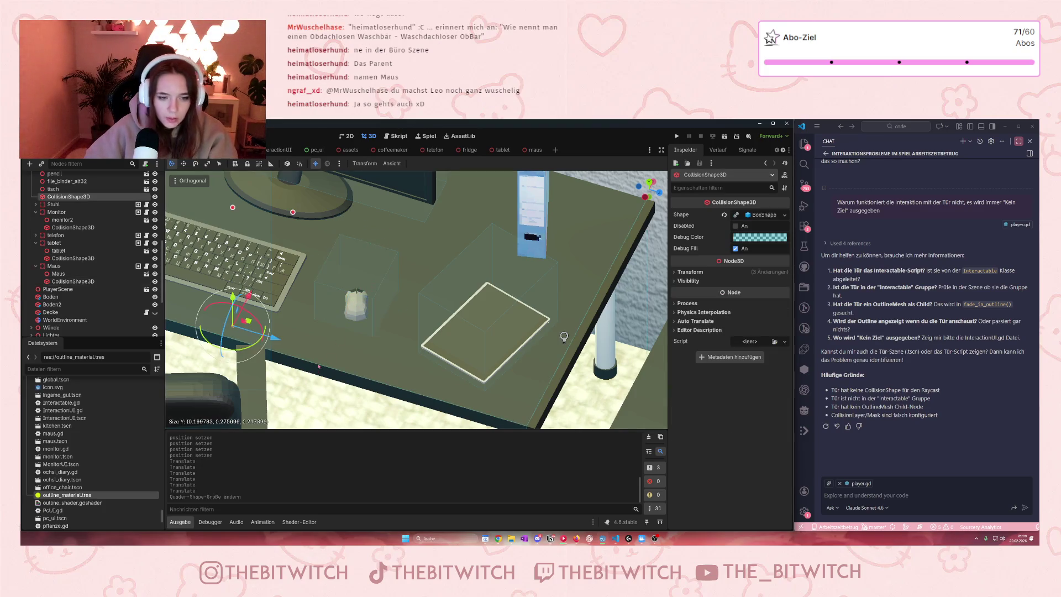
{"action": "key", "text": "ctrl+s"}
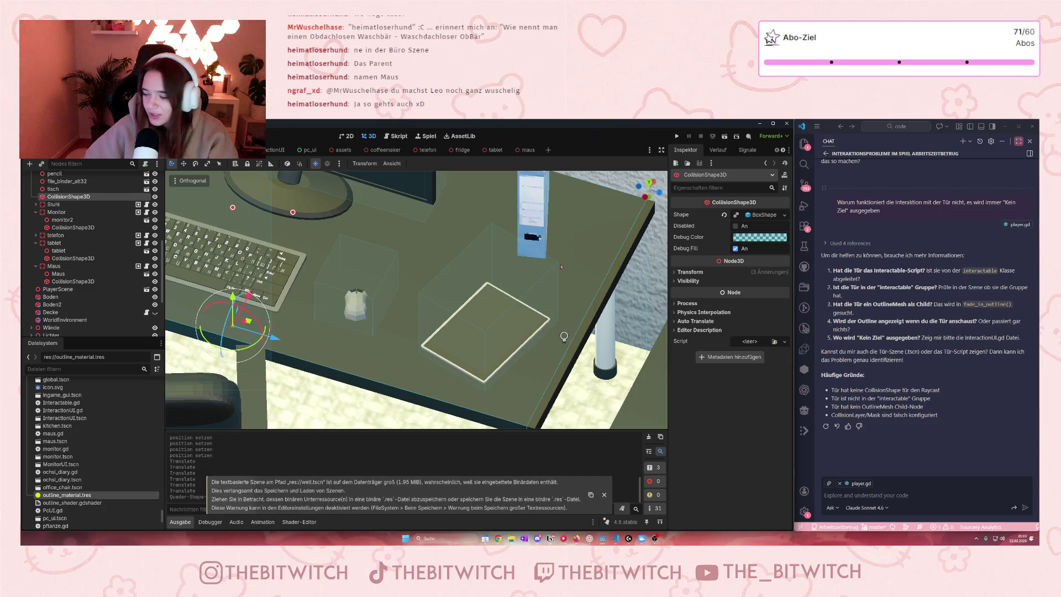
{"action": "left_click", "coordinate": [677, 136]}
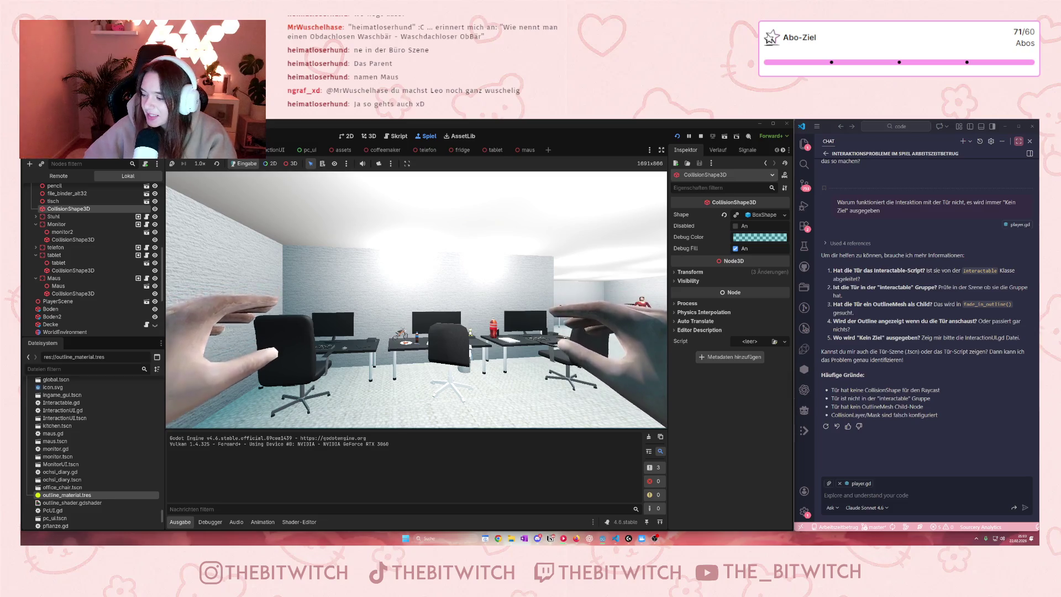
Walk back from the desks in the running game, then stop the play test
{"action": "mouse_move", "coordinate": [416, 299]}
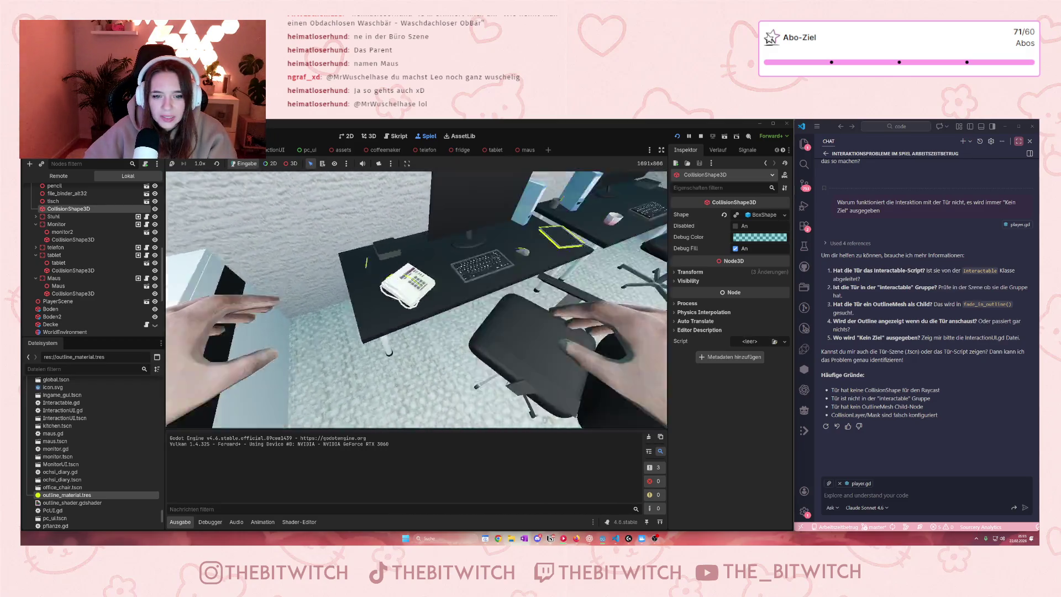
{"action": "key", "text": "s"}
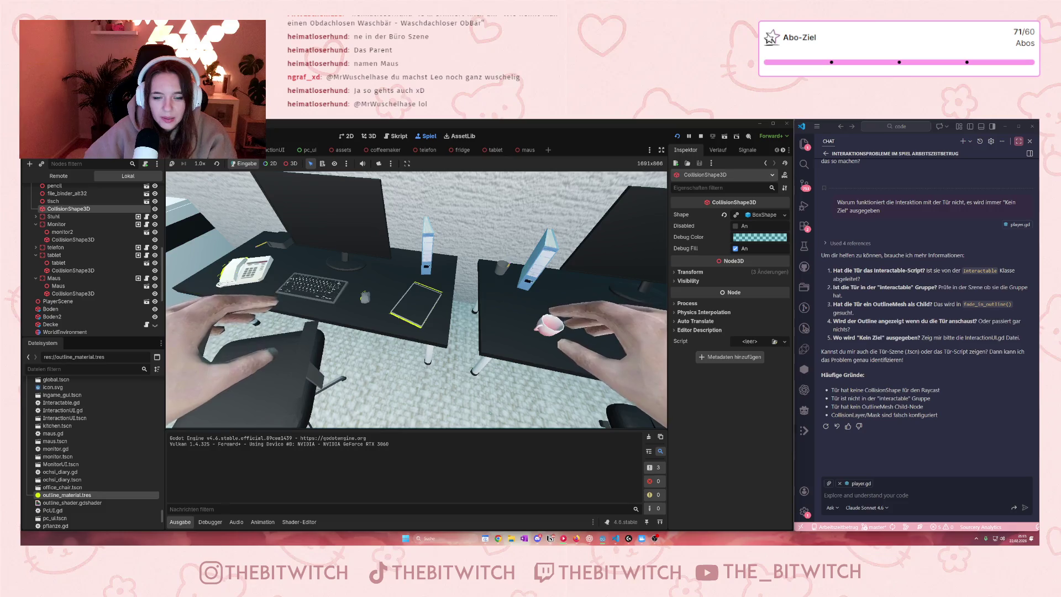
{"action": "key", "text": "s"}
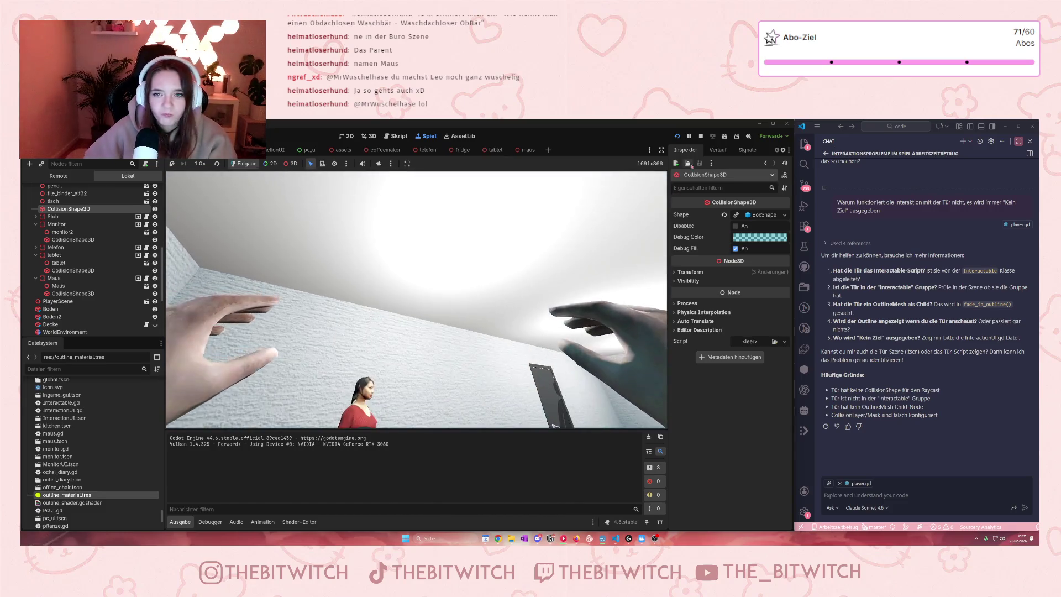
{"action": "left_click", "coordinate": [700, 136]}
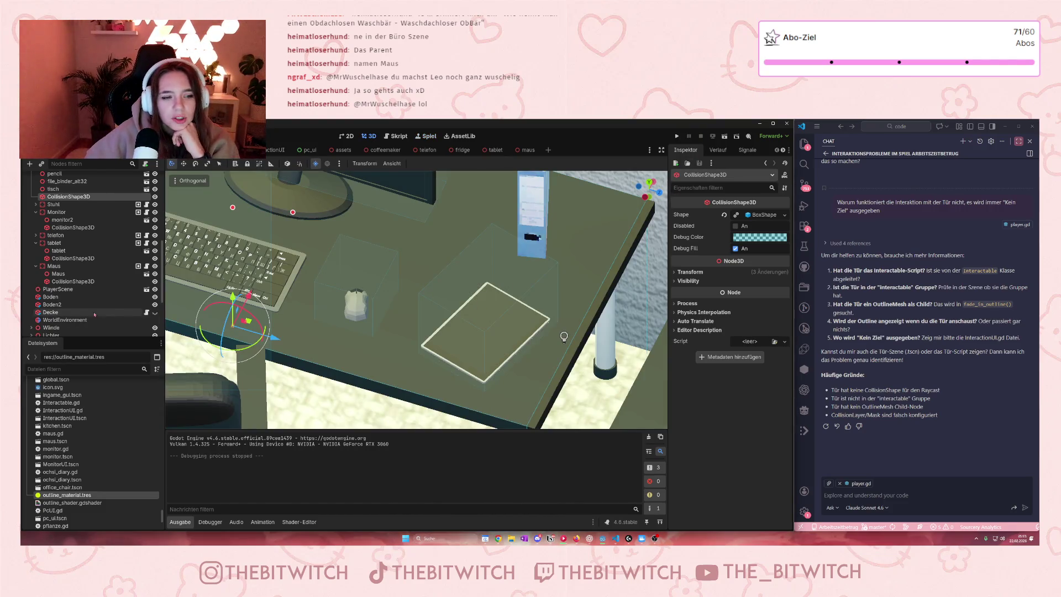
Flatten the tablet's collision box by reducing its Size Y
{"action": "left_click", "coordinate": [61, 242]}
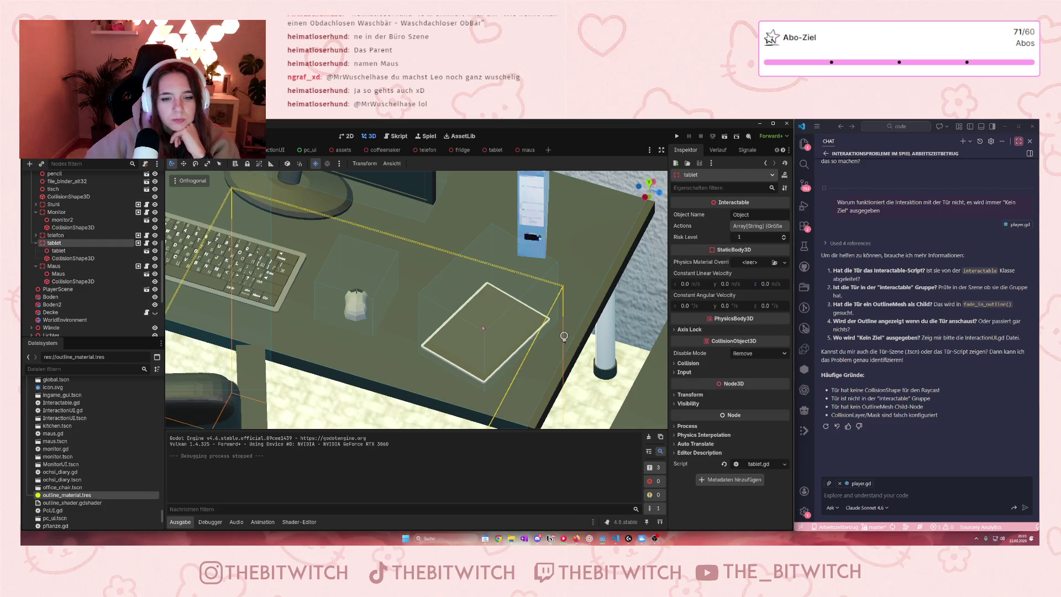
{"action": "left_click", "coordinate": [58, 251]}
{"action": "left_click", "coordinate": [73, 281]}
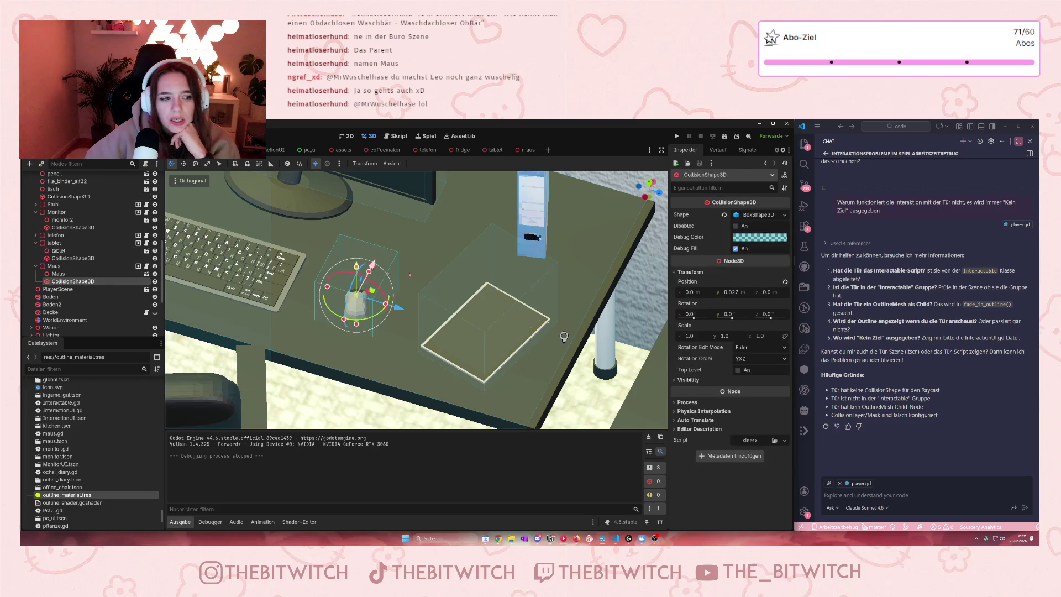
{"action": "left_click", "coordinate": [61, 242]}
{"action": "left_click", "coordinate": [73, 258]}
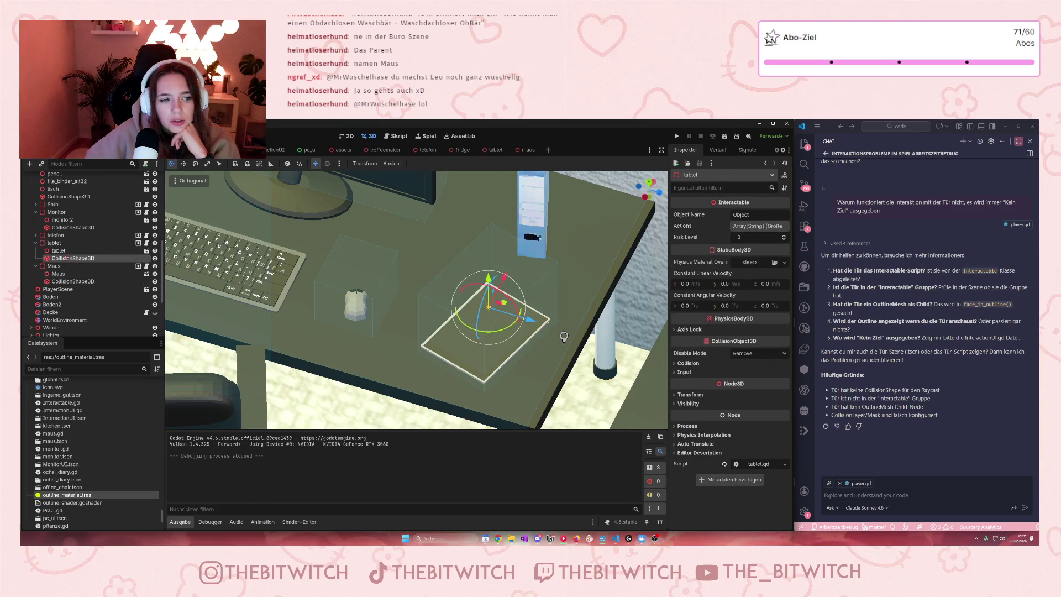
{"action": "left_click_drag", "start_coordinate": [488, 278], "coordinate": [484, 321]}
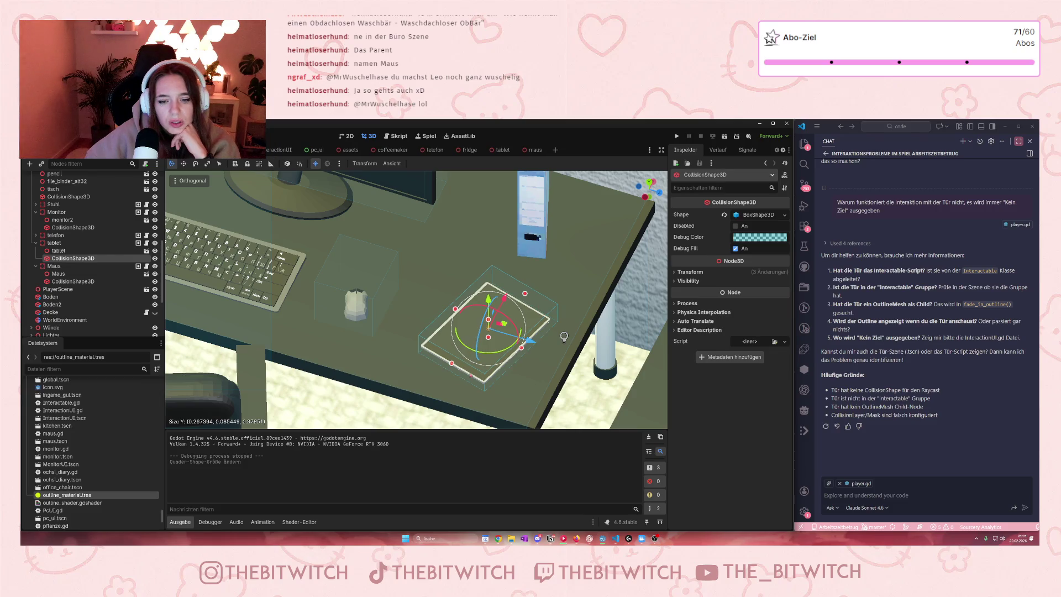
Lower the tablet onto the desk, shift its collision box down and along Z, then save and run
{"action": "left_click", "coordinate": [59, 250]}
{"action": "left_click_drag", "start_coordinate": [485, 273], "coordinate": [485, 291]}
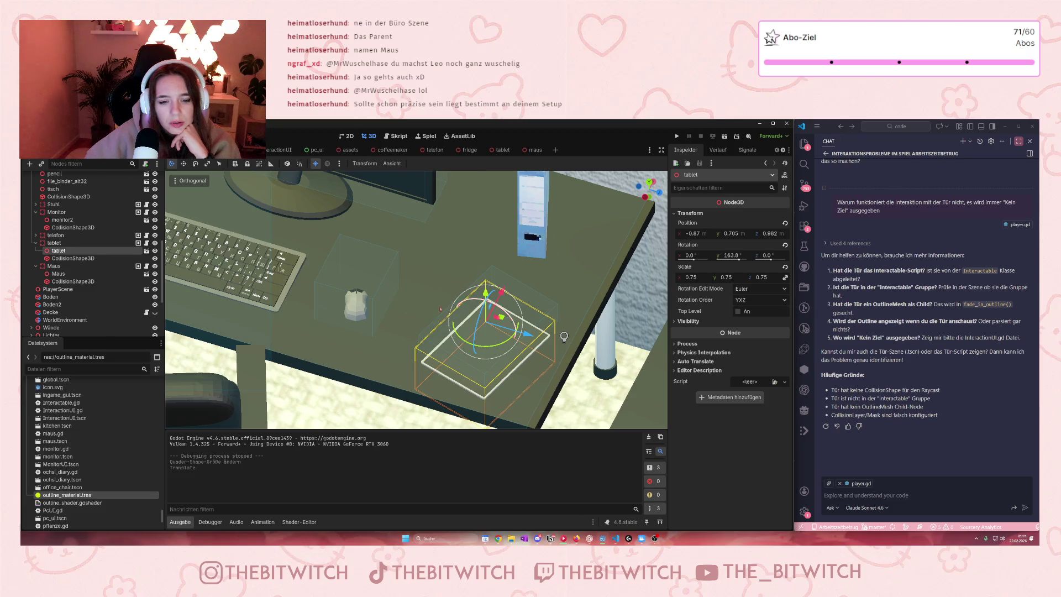
{"action": "left_click", "coordinate": [89, 281]}
{"action": "left_click", "coordinate": [75, 258]}
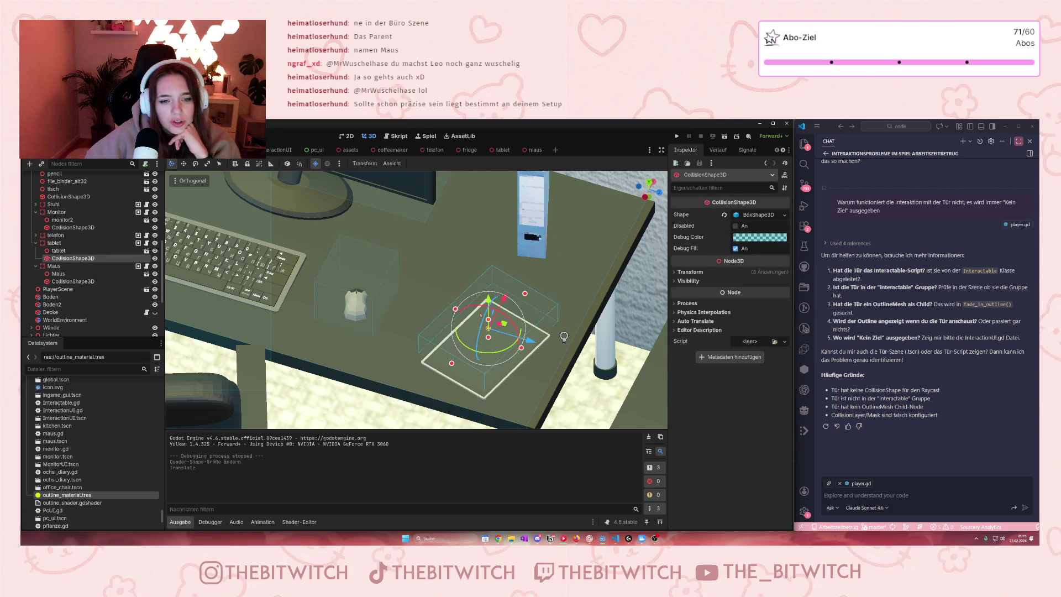
{"action": "left_click_drag", "start_coordinate": [487, 299], "coordinate": [488, 299]}
{"action": "mouse_move", "coordinate": [529, 341]}
{"action": "left_mouse_down"}
{"action": "mouse_move", "coordinate": [539, 346]}
{"action": "mouse_move", "coordinate": [529, 356]}
{"action": "left_mouse_up"}
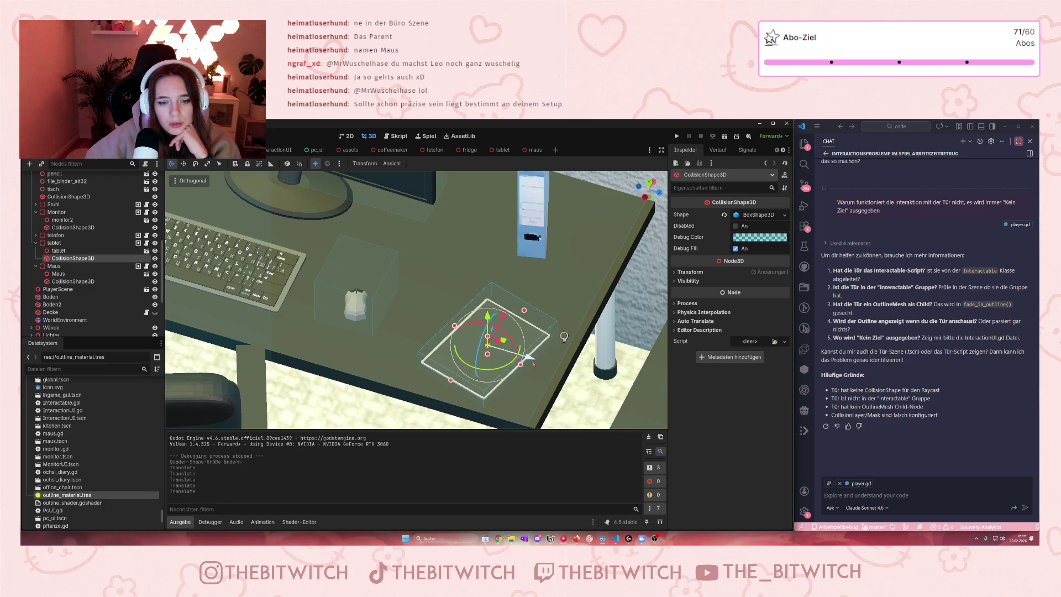
{"action": "key", "text": "ctrl+s"}
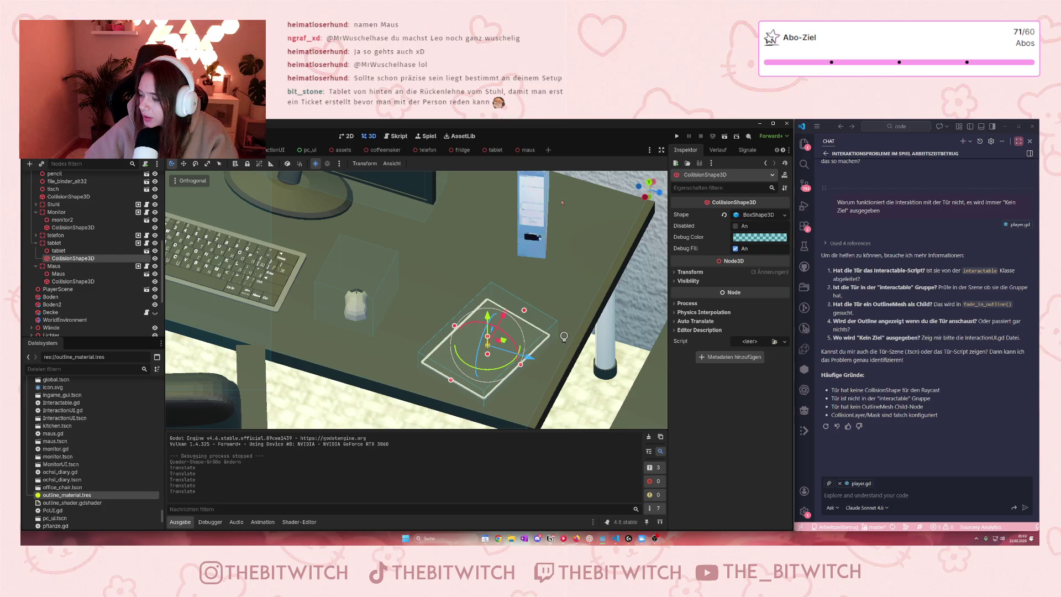
{"action": "key", "text": "F5"}
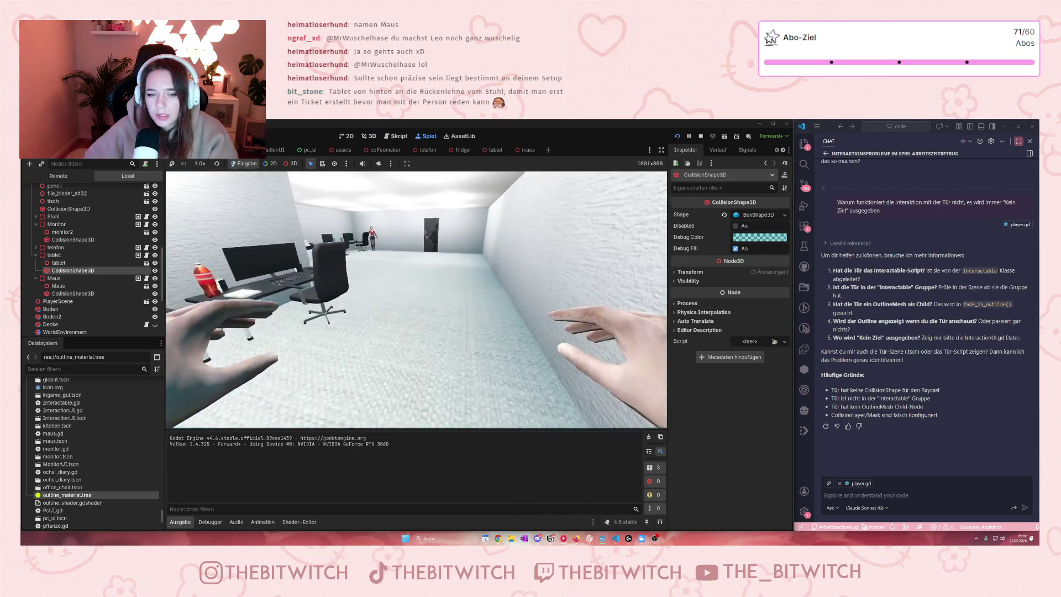
Walk to both desks in the running game to view the tablet and mouse, then stop
{"action": "key", "text": "w"}
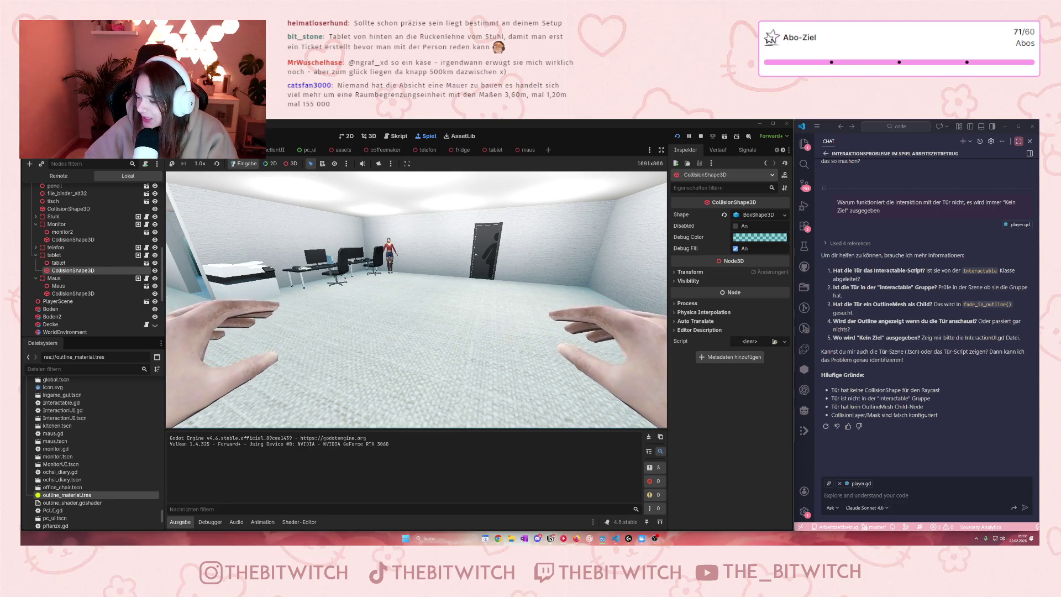
{"action": "key", "text": "w"}
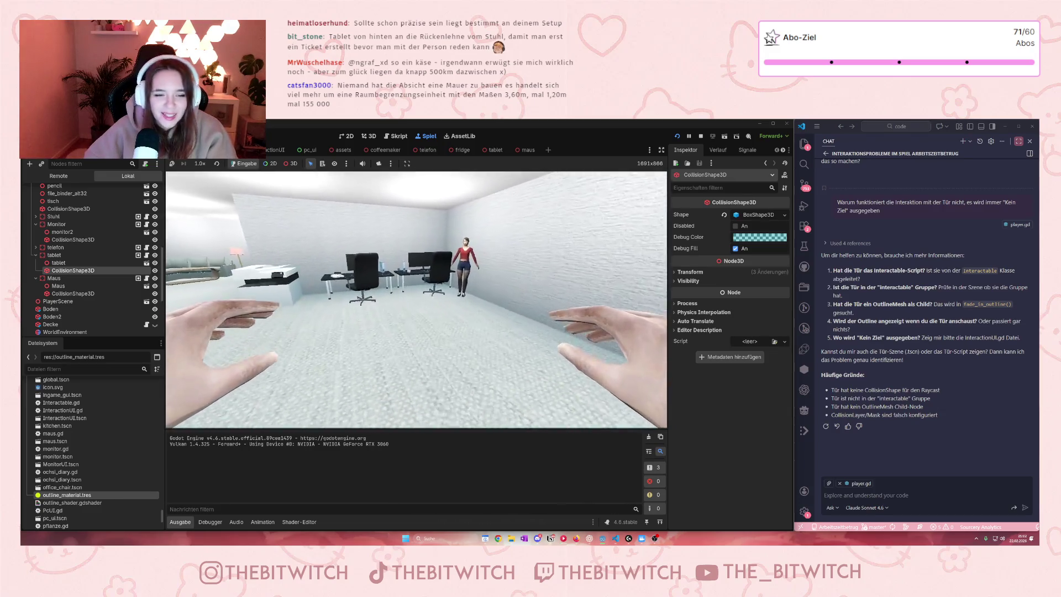
{"action": "key", "text": "w"}
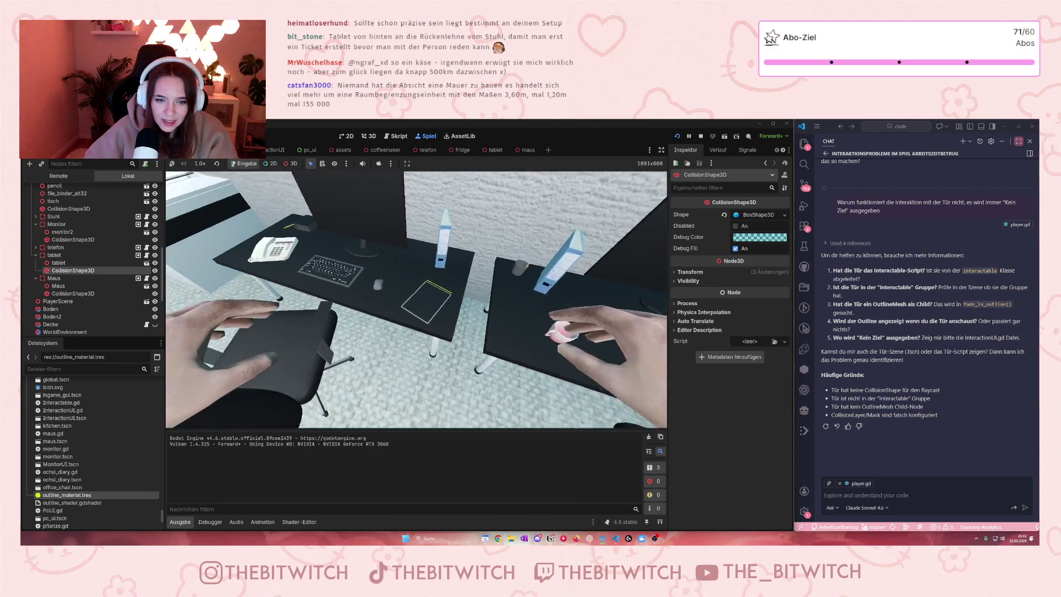
{"action": "key", "text": "w"}
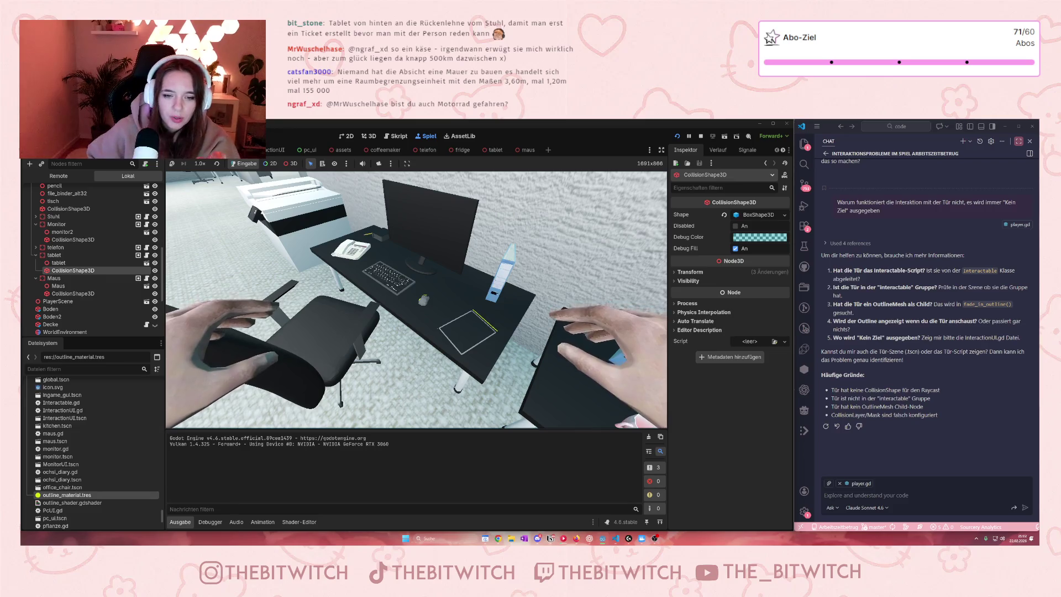
{"action": "key", "text": "d"}
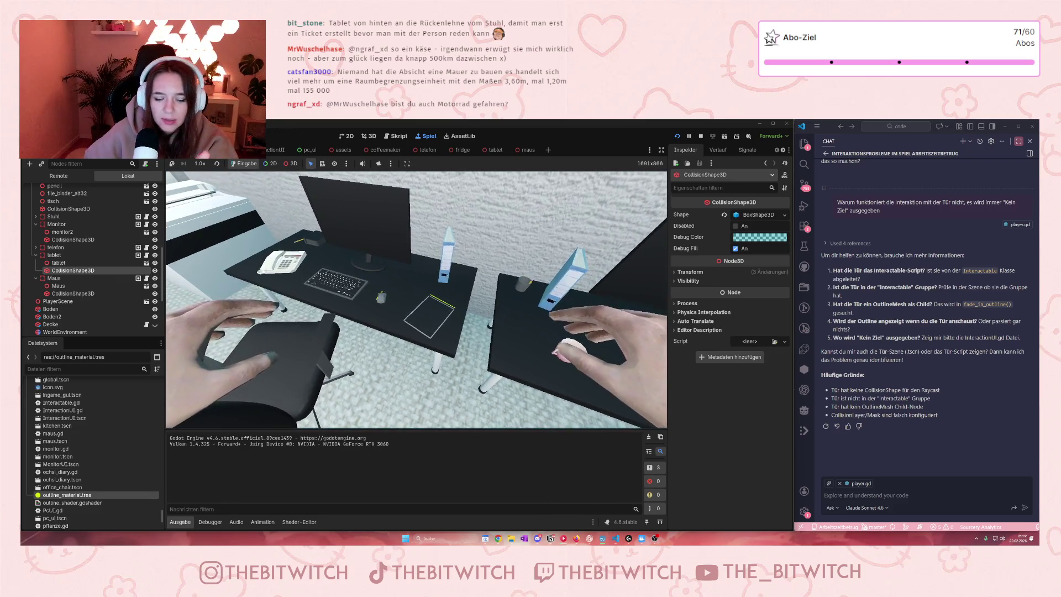
{"action": "key", "text": "d"}
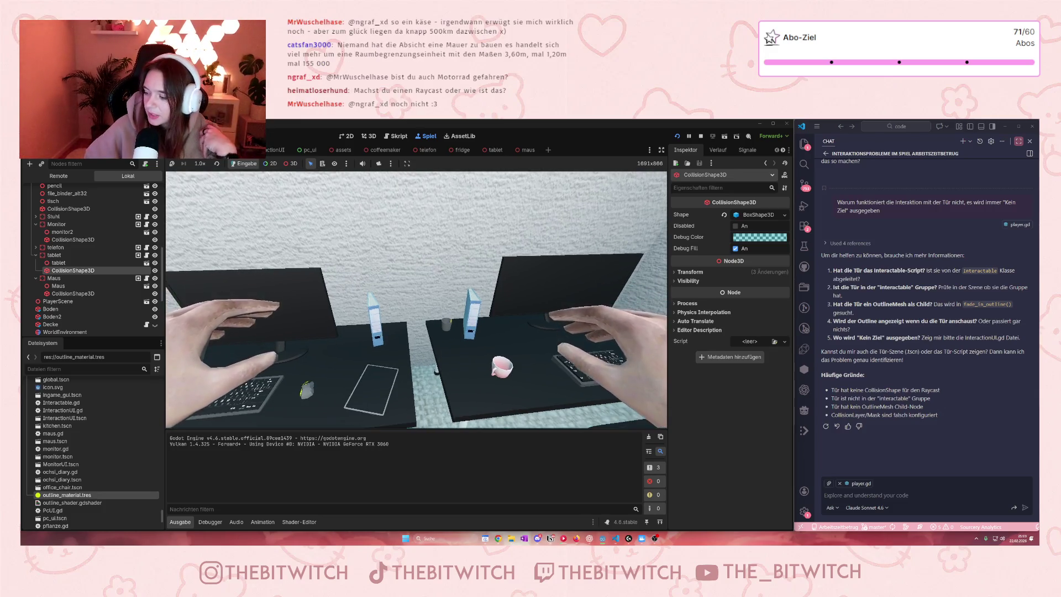
{"action": "key", "text": "F8"}
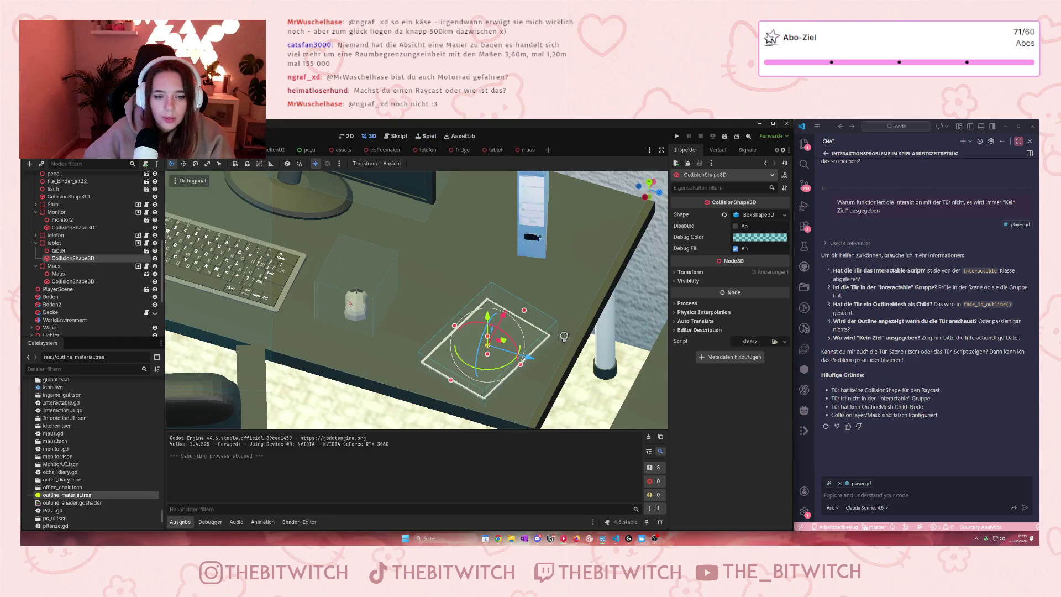
Adjust the height of the mouse's collision box
{"action": "left_click", "coordinate": [357, 298]}
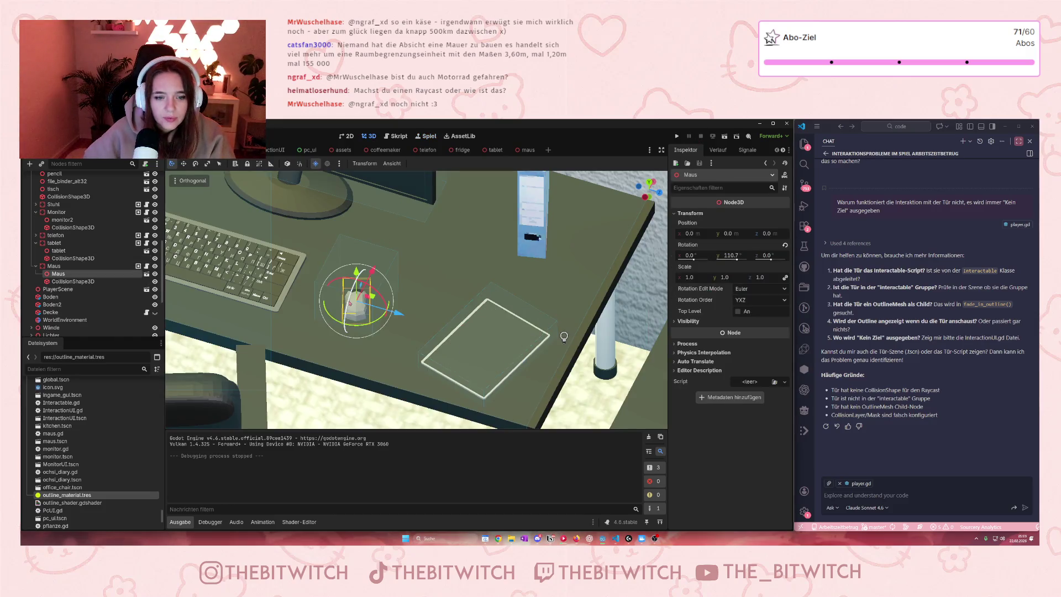
{"action": "left_click", "coordinate": [73, 281]}
{"action": "left_click_drag", "start_coordinate": [356, 266], "coordinate": [356, 281]}
{"action": "scroll", "coordinate": [509, 324], "scroll_direction": "down", "scroll_amount": 5}
{"action": "scroll", "coordinate": [509, 323], "scroll_direction": "down", "scroll_amount": 3}
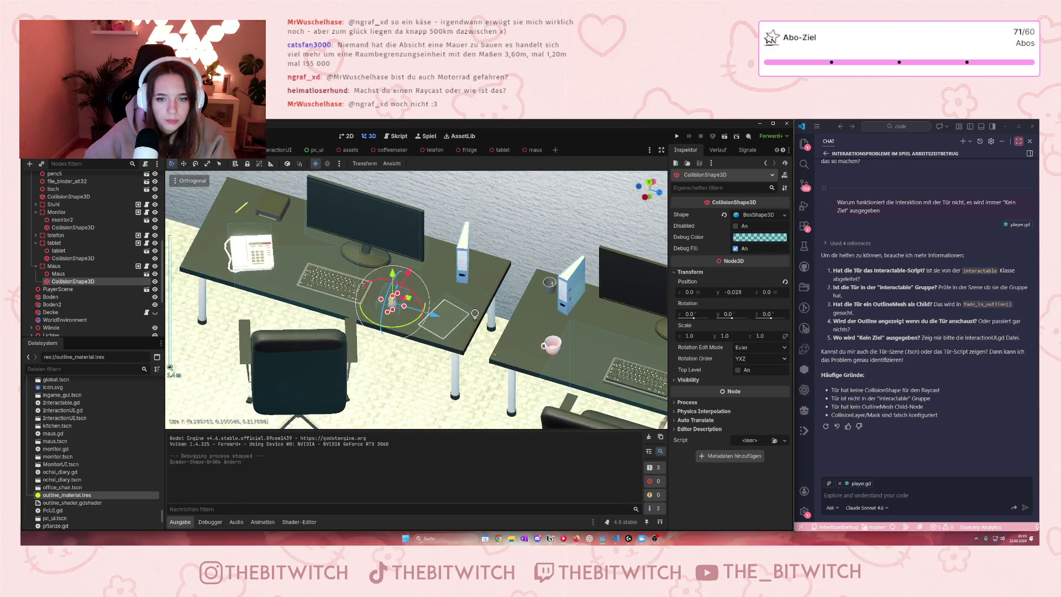
Resize the depth of the desk's collision box
{"action": "left_click", "coordinate": [477, 338]}
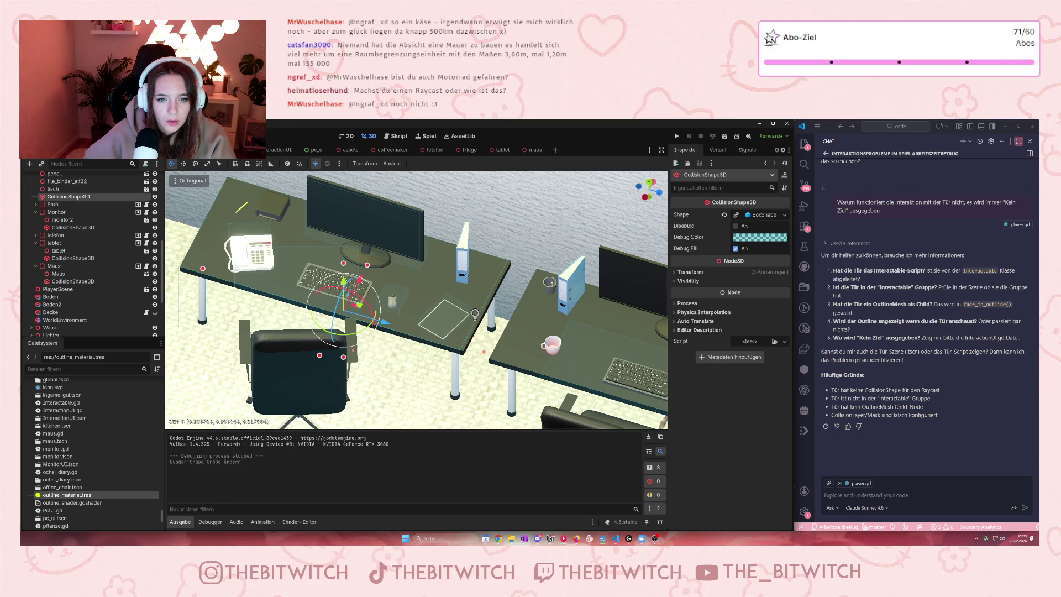
{"action": "left_click_drag", "start_coordinate": [484, 352], "coordinate": [487, 352]}
{"action": "scroll", "coordinate": [380, 346], "scroll_direction": "up", "scroll_amount": 3}
{"action": "scroll", "coordinate": [380, 347], "scroll_direction": "down", "scroll_amount": 2}
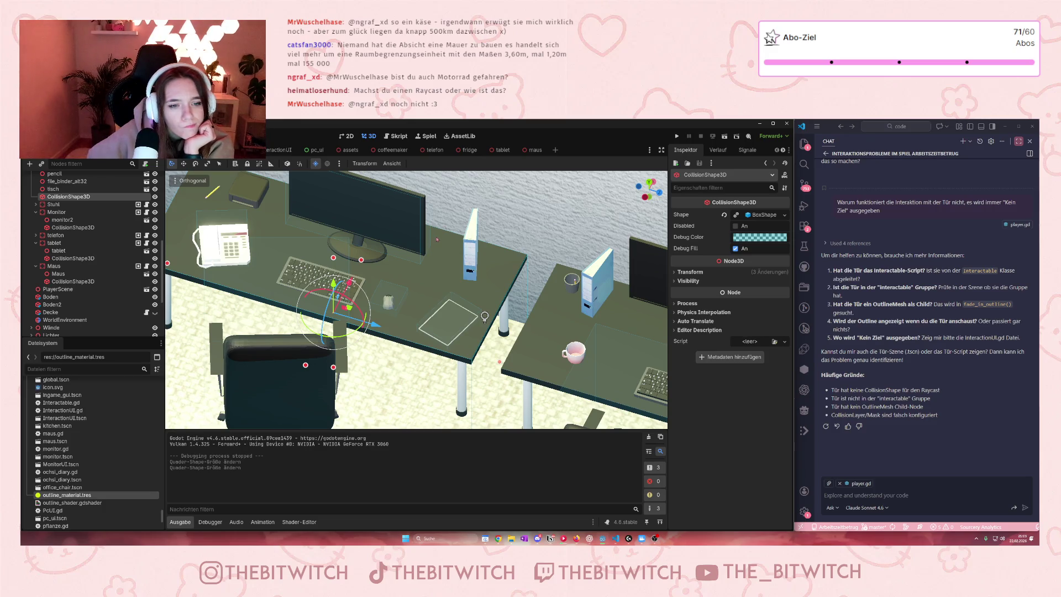
Shrink the mouse's collision box to fit the mouse closely, then select tisch and save
{"action": "left_click", "coordinate": [395, 314]}
{"action": "scroll", "coordinate": [394, 315], "scroll_direction": "up", "scroll_amount": 5}
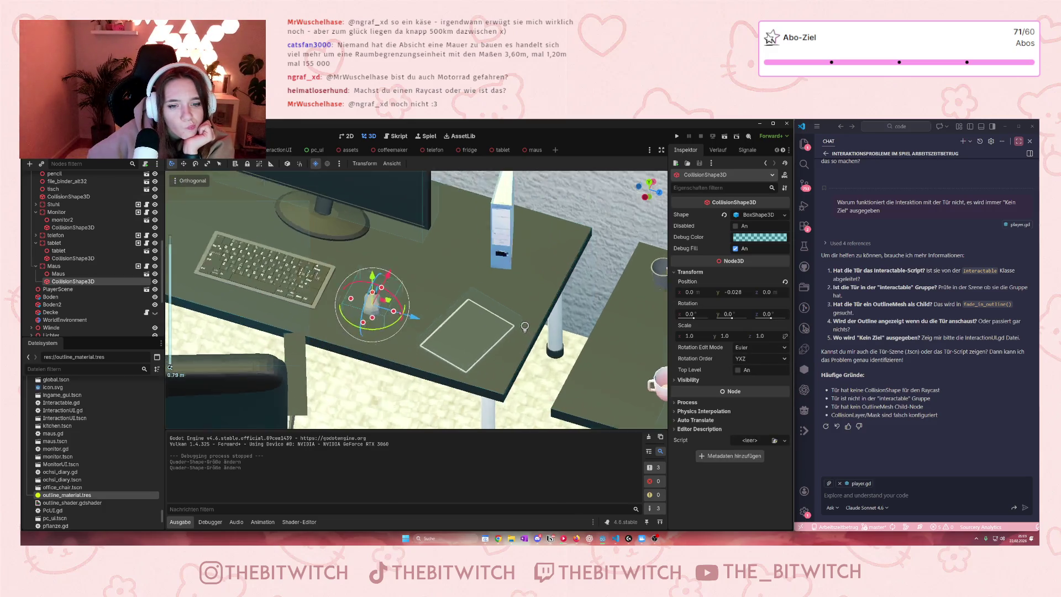
{"action": "left_click_drag", "start_coordinate": [385, 312], "coordinate": [388, 314]}
{"action": "left_click_drag", "start_coordinate": [170, 367], "coordinate": [346, 302]}
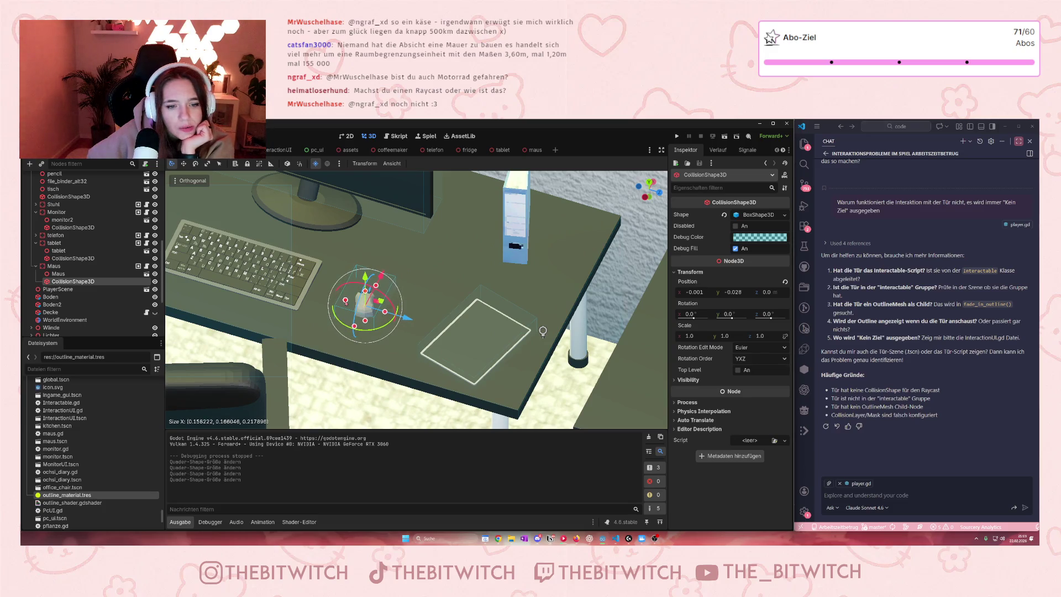
{"action": "scroll", "coordinate": [450, 318], "scroll_direction": "down", "scroll_amount": 4}
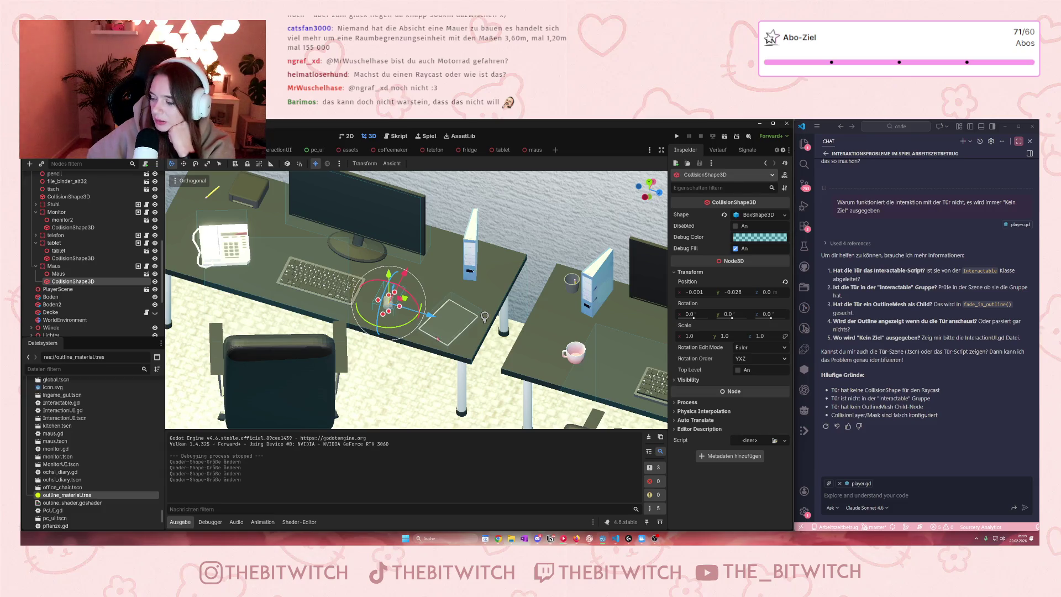
{"action": "left_click", "coordinate": [457, 278]}
{"action": "key", "text": "ctrl+s"}
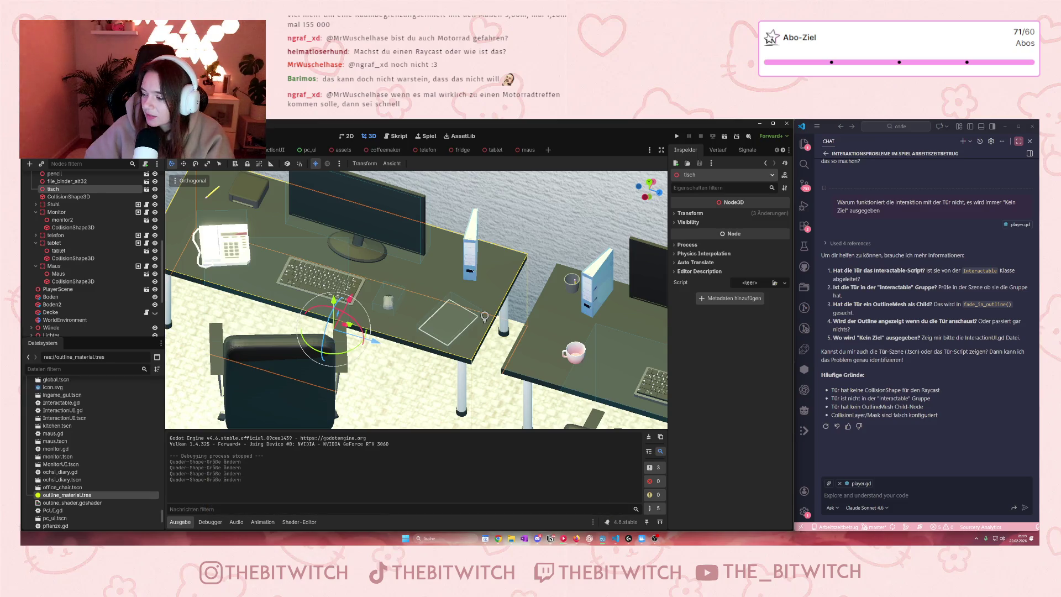
Run the project, walk to the desks, and inspect the live player RayCast3D (reach 1.75)
{"action": "key", "text": "F5"}
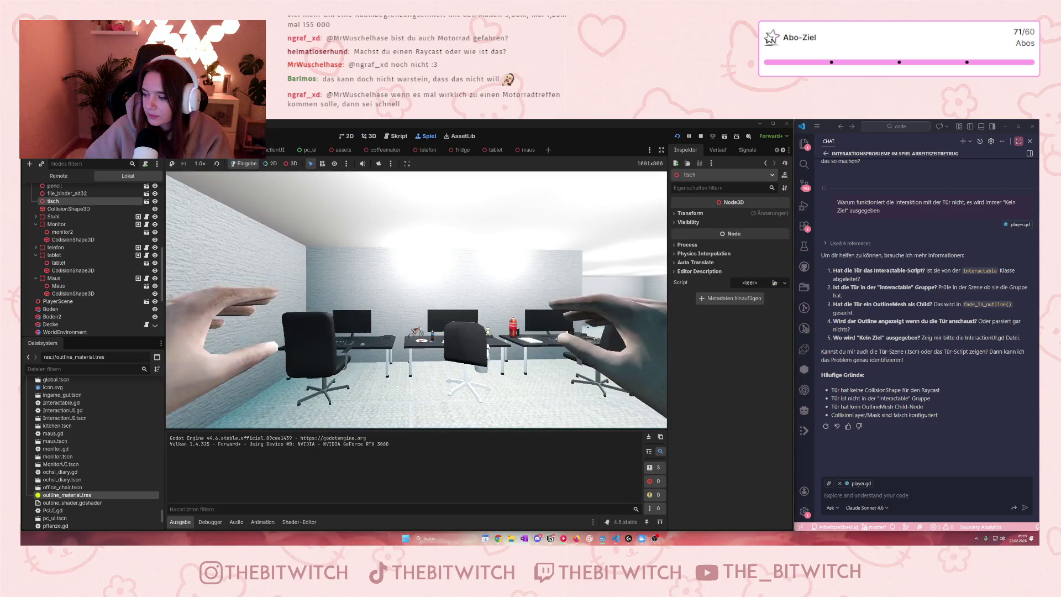
{"action": "mouse_move", "coordinate": [416, 299]}
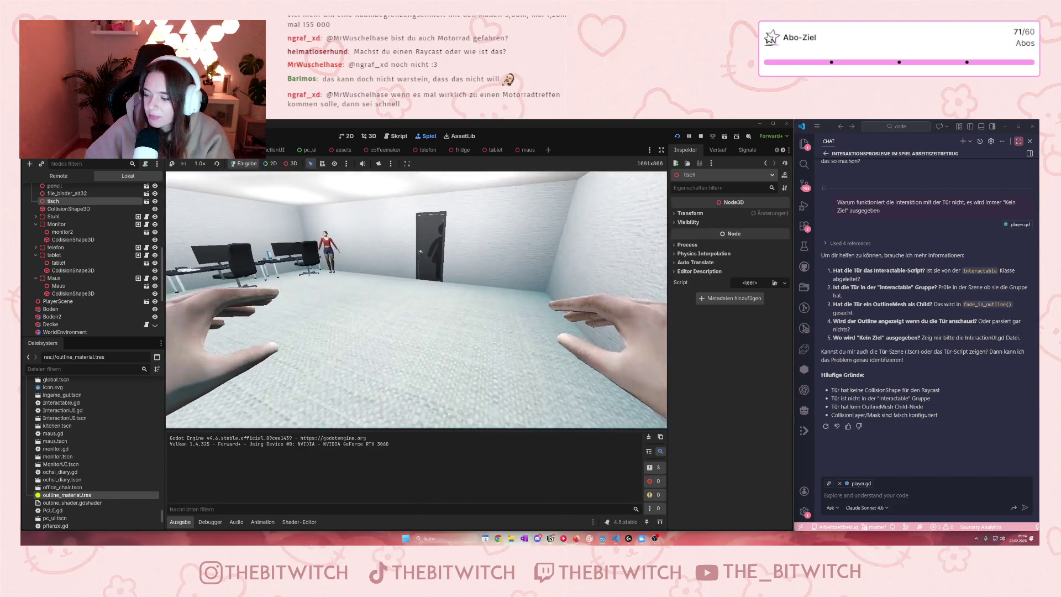
{"action": "key", "text": "w"}
{"action": "key", "text": "w"}
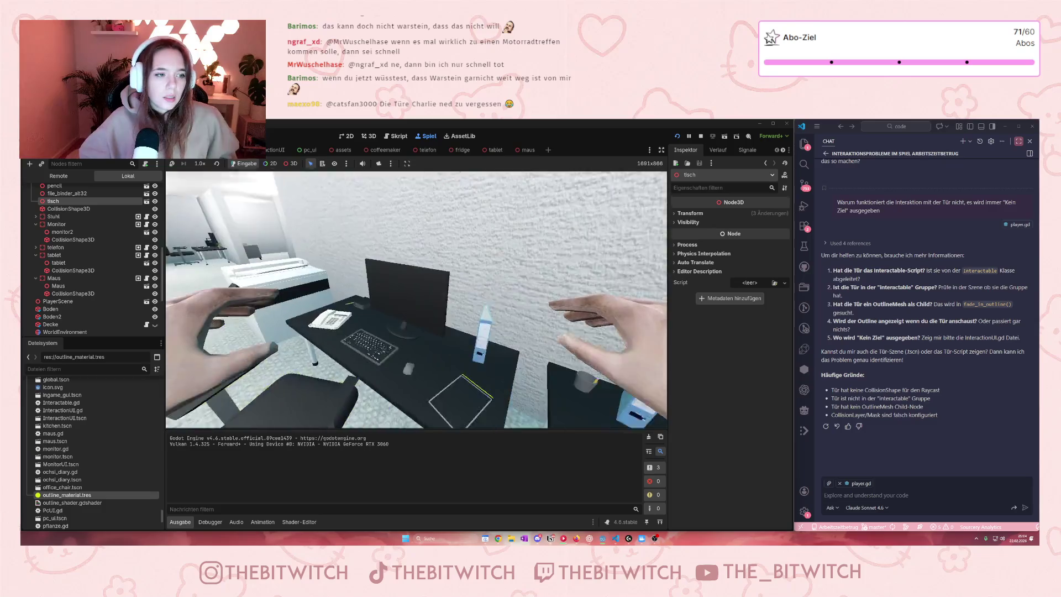
{"action": "scroll", "coordinate": [100, 219], "scroll_direction": "up", "scroll_amount": 5}
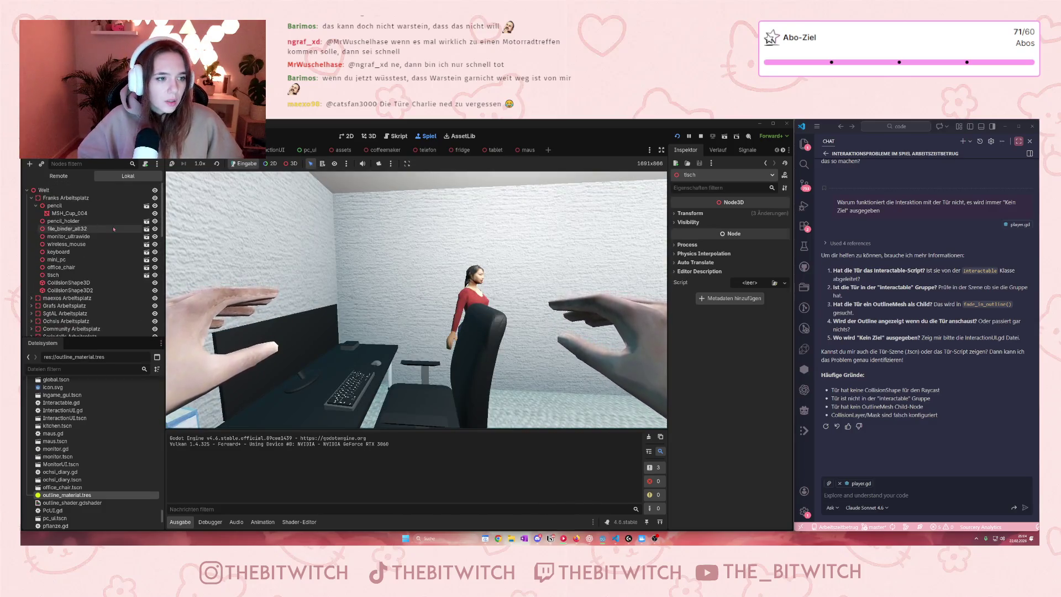
{"action": "left_click", "coordinate": [114, 229]}
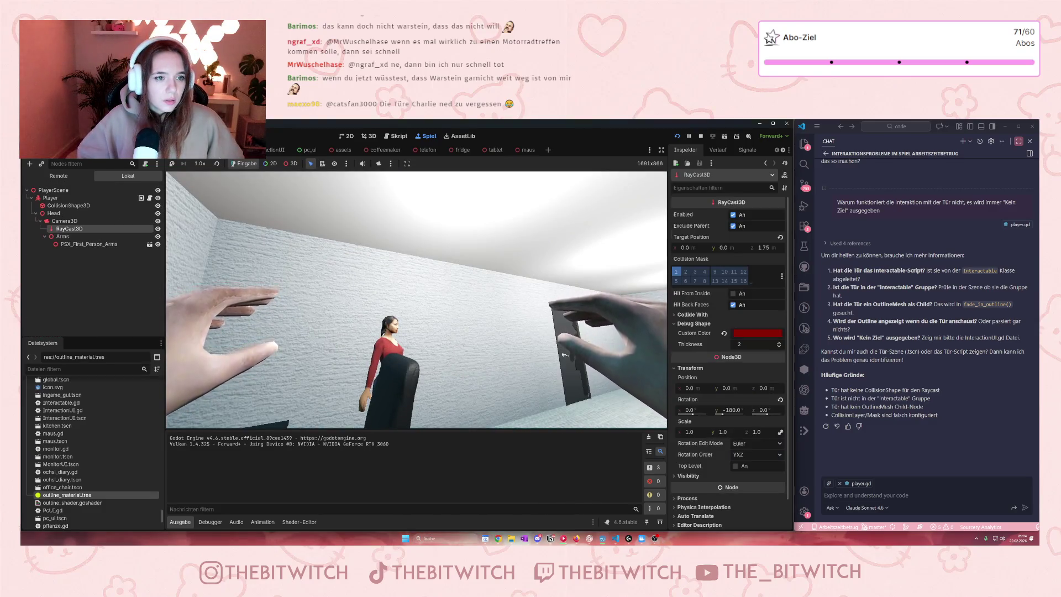
Change the player RayCast3D target position z from 1.75 to 1.5, save, and stop the game
{"action": "left_click", "coordinate": [149, 198]}
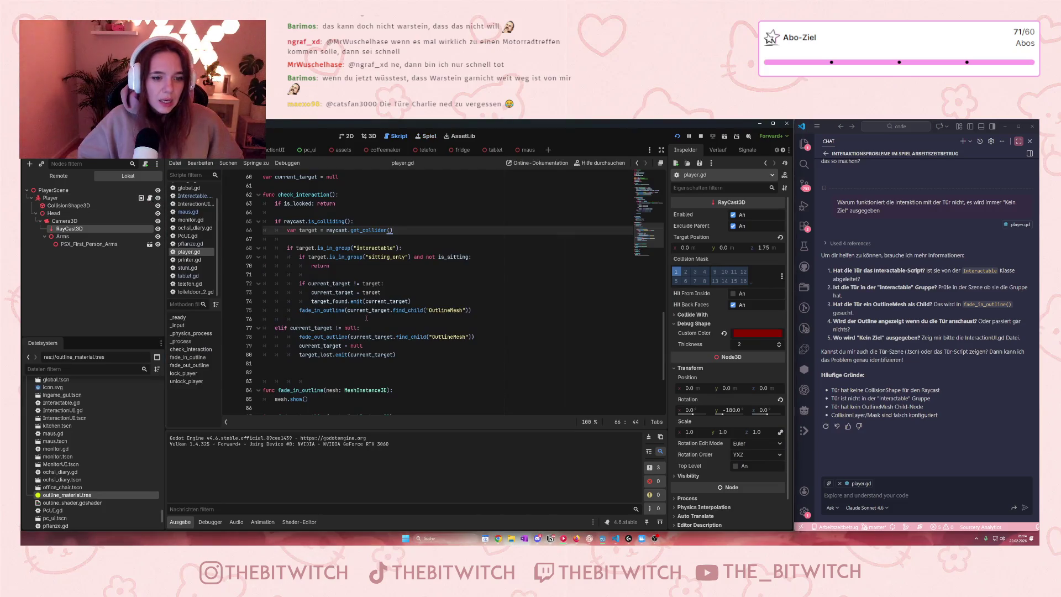
{"action": "scroll", "coordinate": [366, 318], "scroll_direction": "down", "scroll_amount": 1}
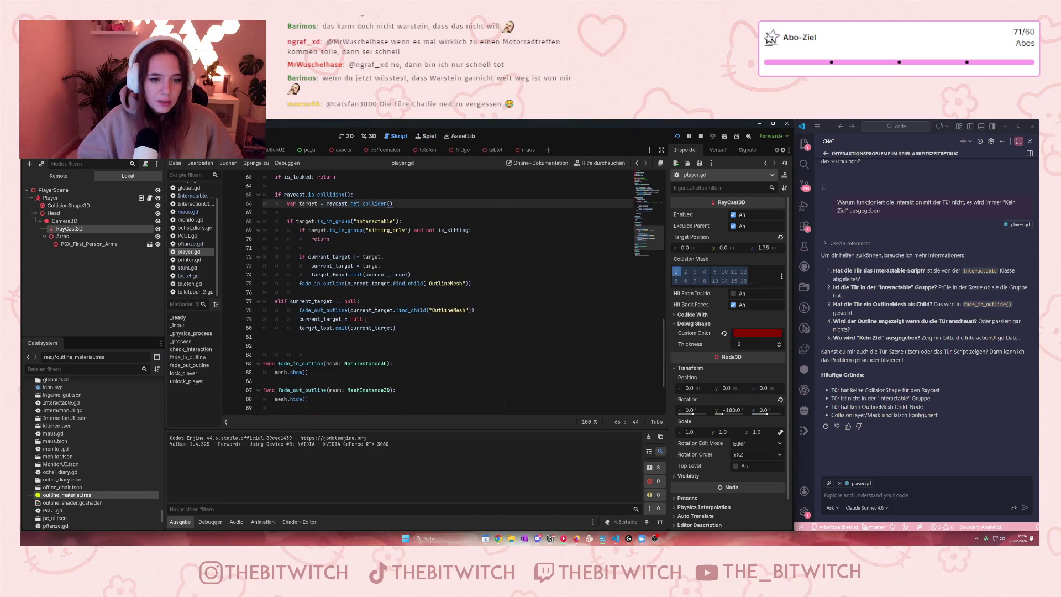
{"action": "scroll", "coordinate": [363, 320], "scroll_direction": "up", "scroll_amount": 2}
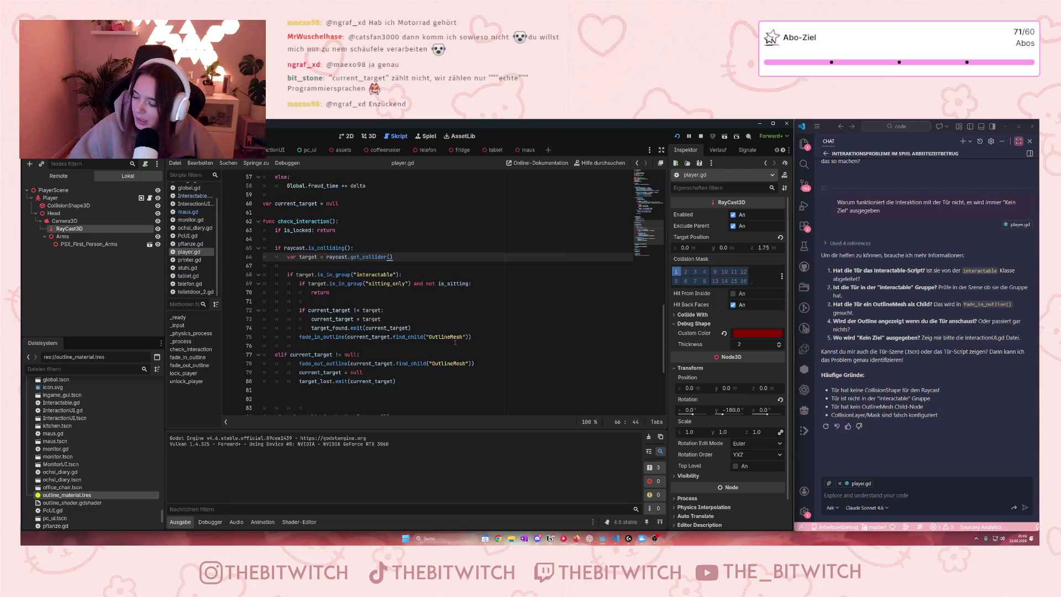
{"action": "left_click", "coordinate": [767, 248]}
{"action": "type", "text": "1"}
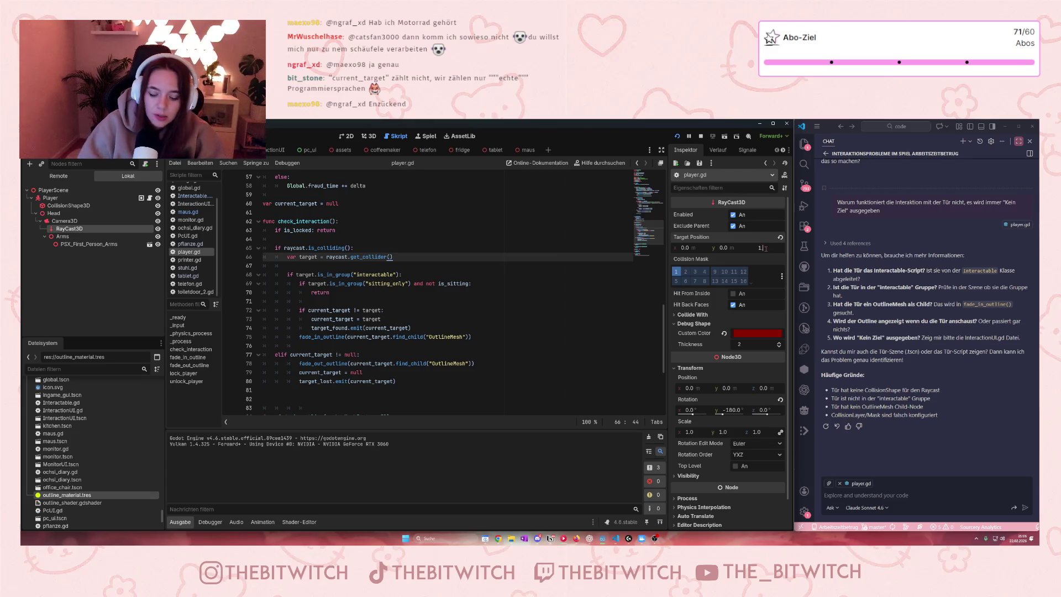
{"action": "type", "text": ".5"}
{"action": "key", "text": "Return"}
{"action": "key", "text": "ctrl+s"}
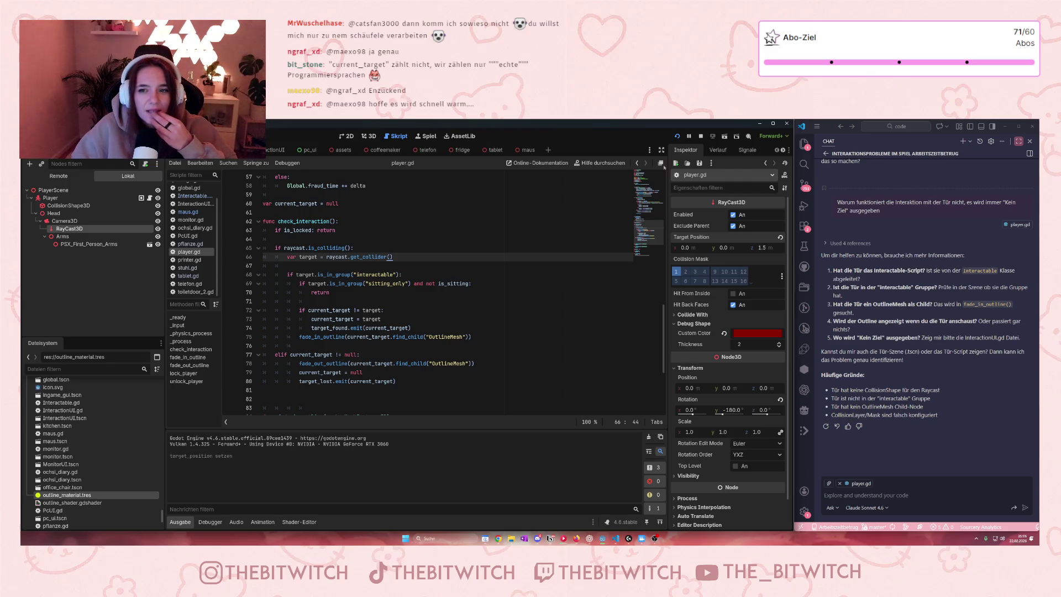
{"action": "left_click", "coordinate": [700, 135]}
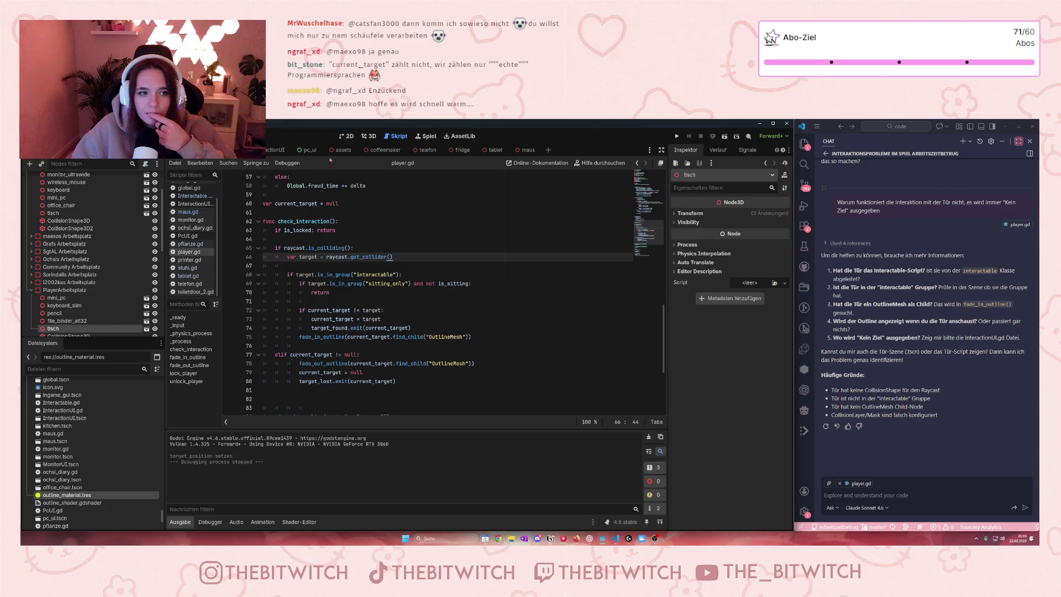
Return to the 3D view and navigate over the desk showing tablet, mouse, keyboard and phone
{"action": "key", "text": "ctrl+F2"}
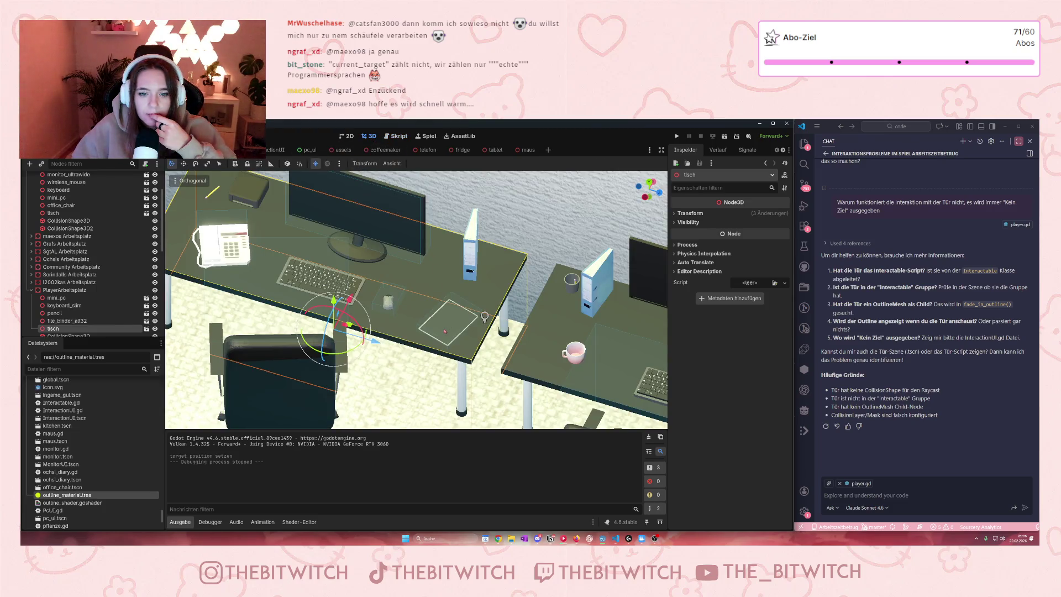
{"action": "scroll", "coordinate": [444, 331], "scroll_direction": "up", "scroll_amount": 4}
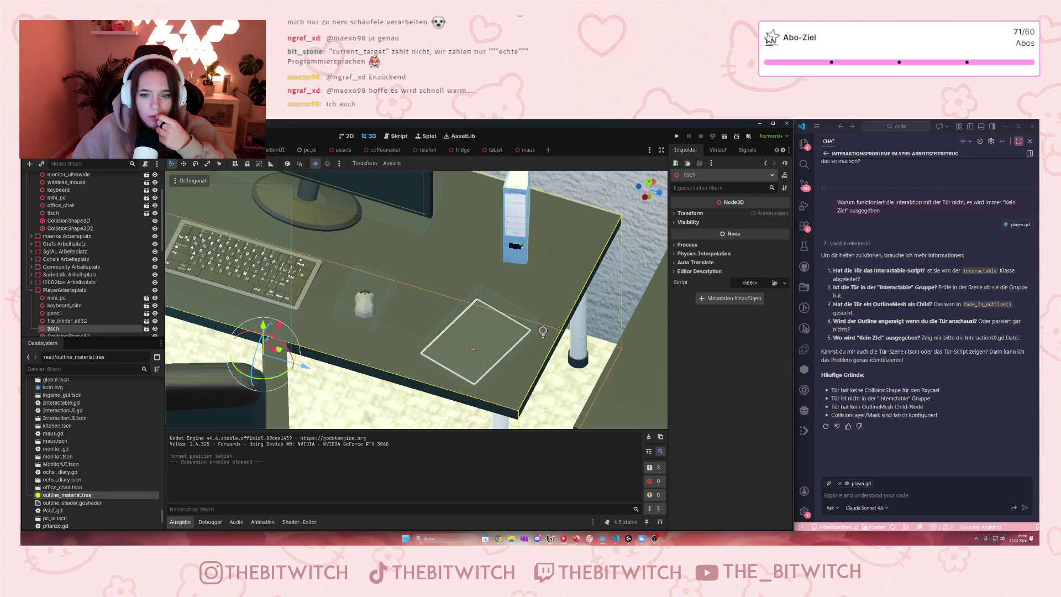
{"action": "scroll", "coordinate": [380, 347], "scroll_direction": "down", "scroll_amount": 6}
{"action": "key", "text": "w"}
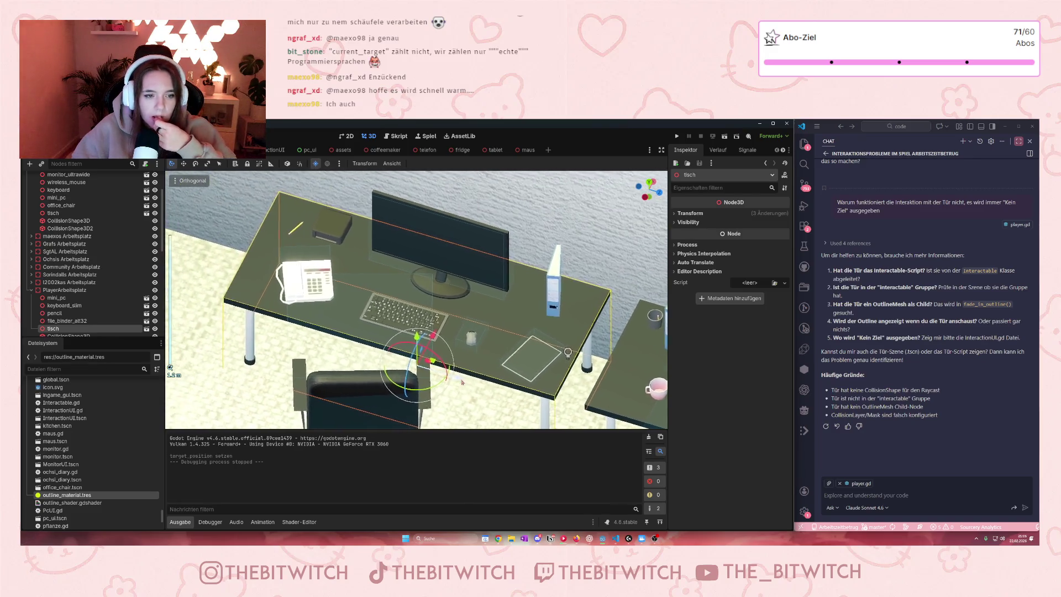
{"action": "key", "text": "a"}
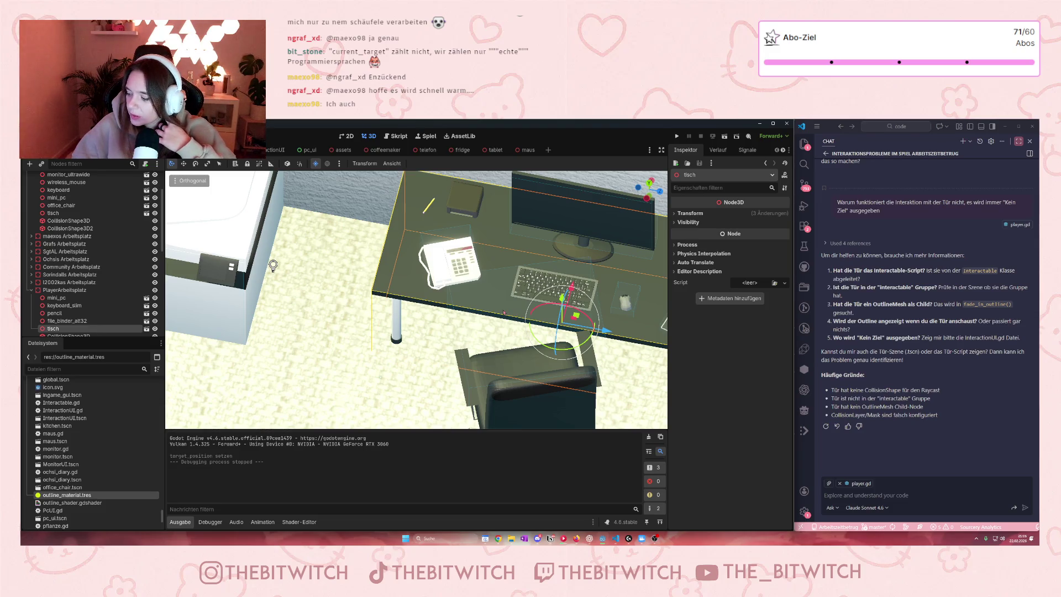
{"action": "key", "text": "d"}
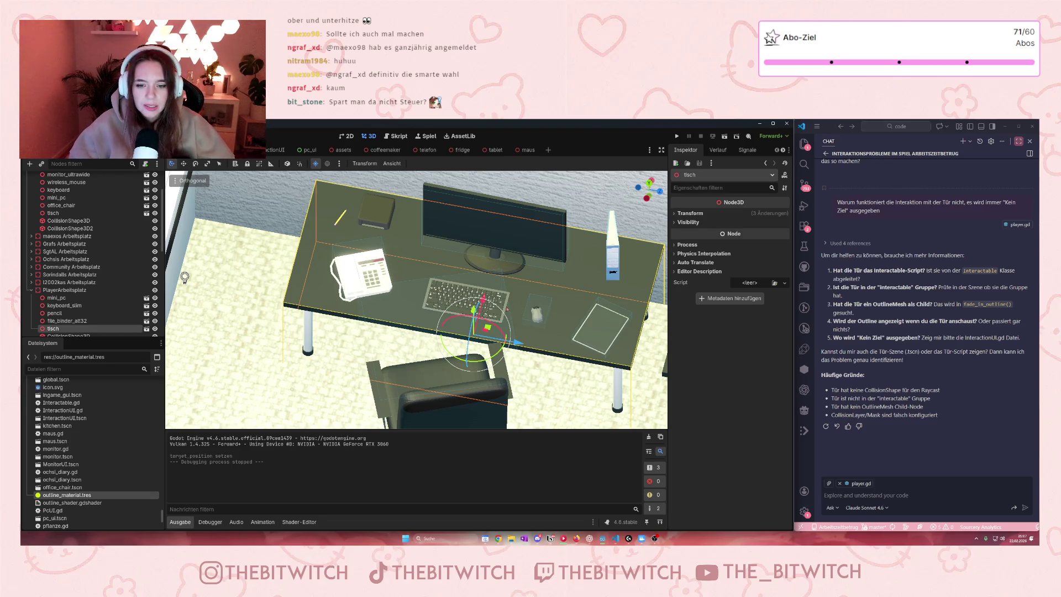
{"action": "scroll", "coordinate": [184, 278], "scroll_direction": "down", "scroll_amount": 6}
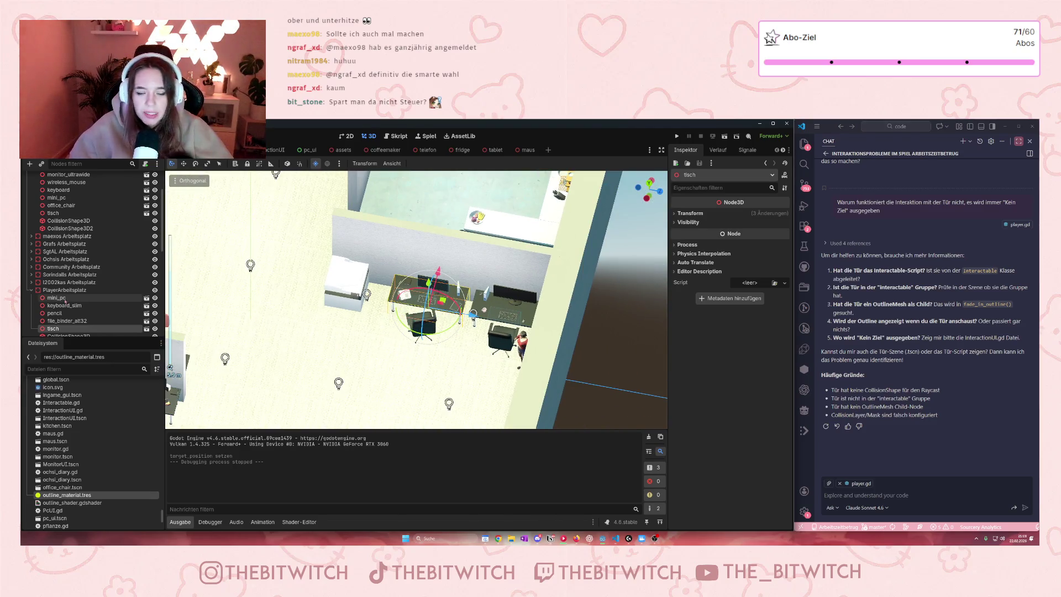
Collapse the PlayerArbeitsplatz group and bring up the Notion Projektplan task board
{"action": "left_click", "coordinate": [31, 290]}
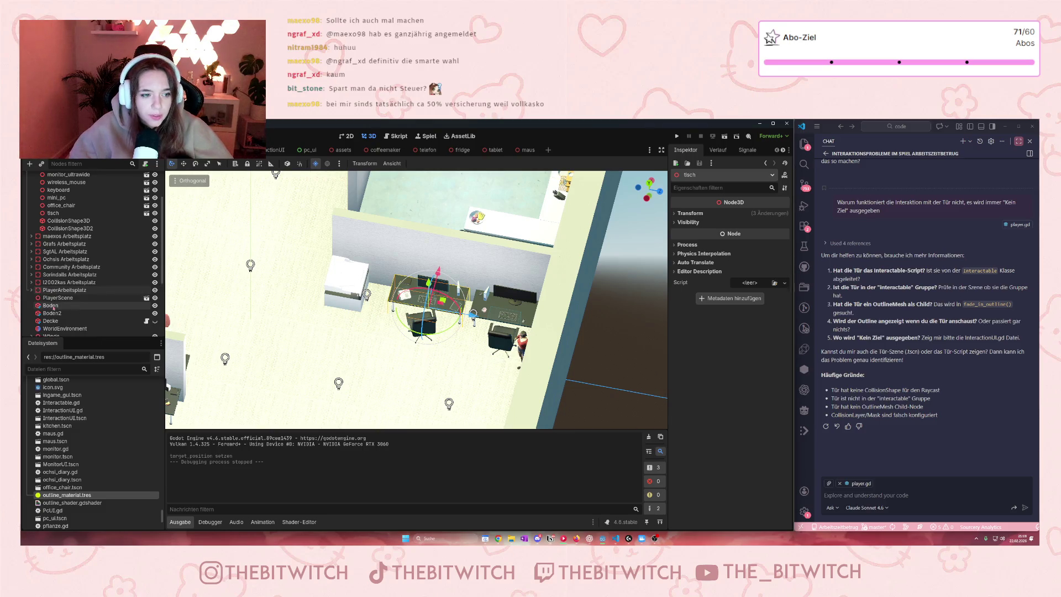
{"action": "scroll", "coordinate": [143, 295], "scroll_direction": "down", "scroll_amount": 5}
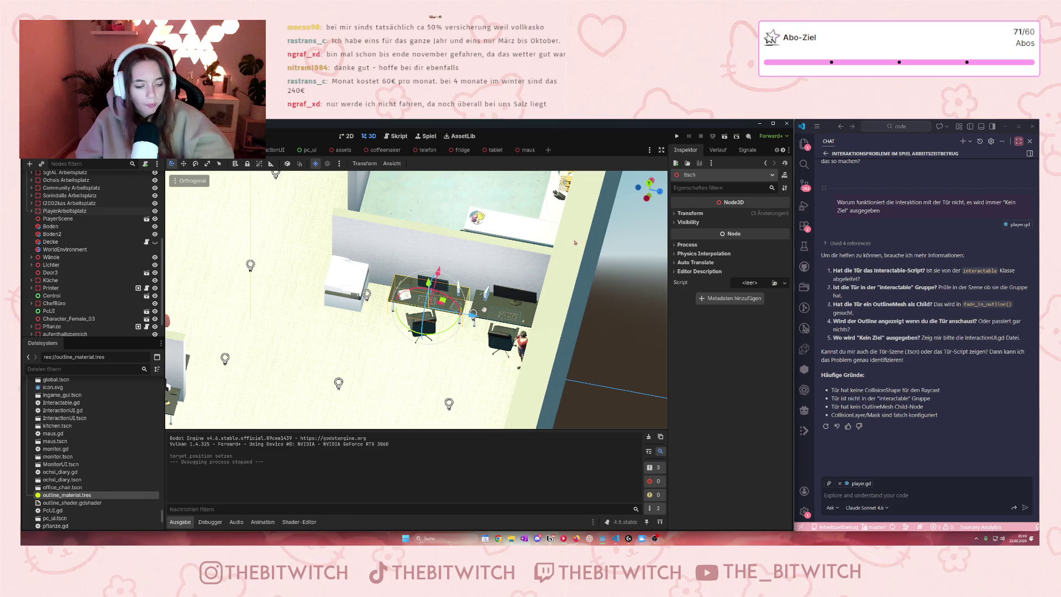
{"action": "scroll", "coordinate": [383, 316], "scroll_direction": "up", "scroll_amount": 5}
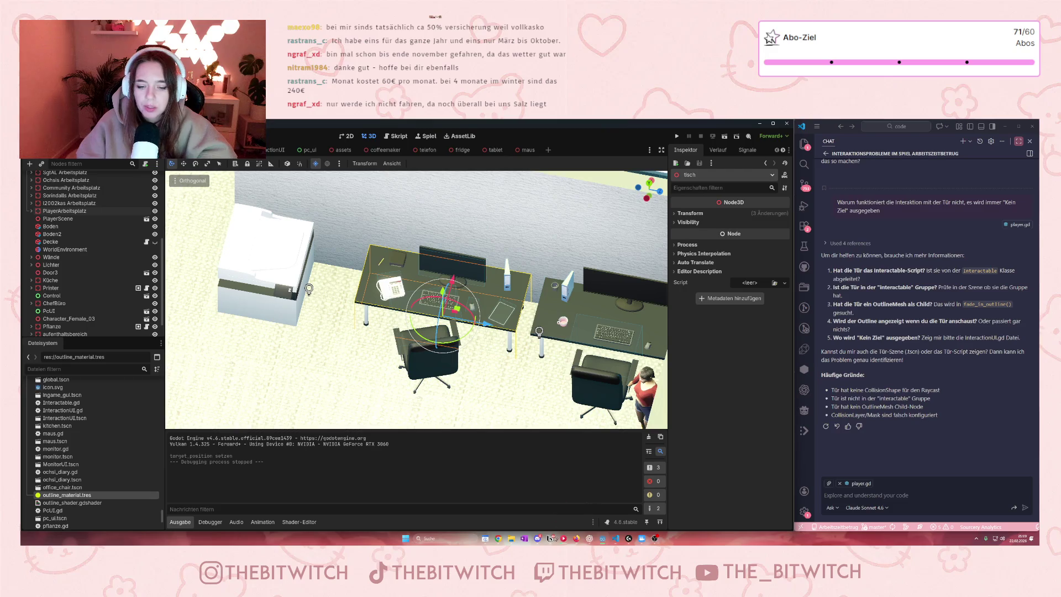
{"action": "left_click", "coordinate": [550, 538]}
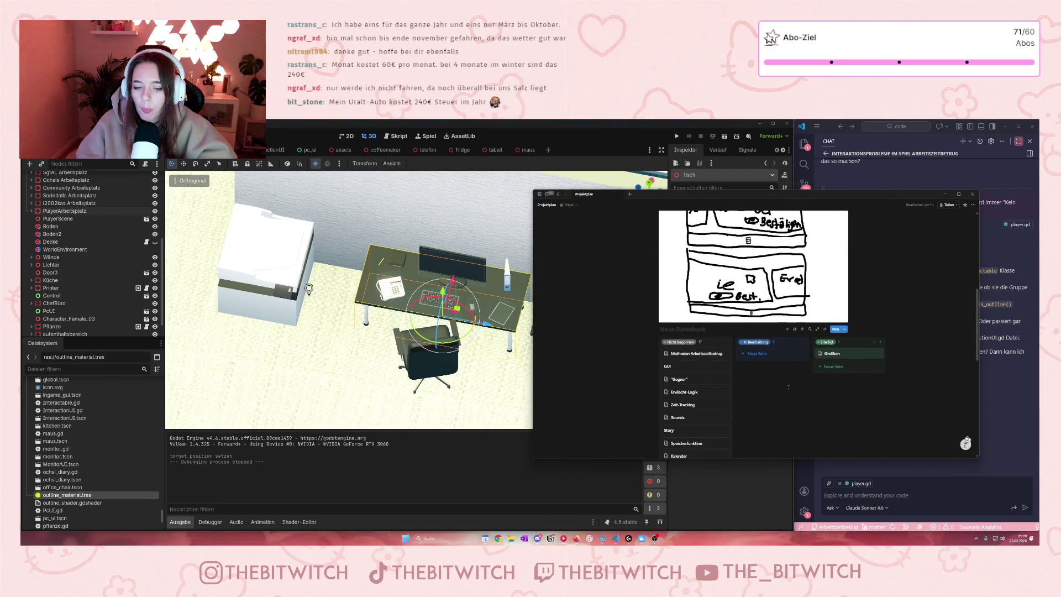
{"action": "scroll", "coordinate": [788, 387], "scroll_direction": "down", "scroll_amount": 2}
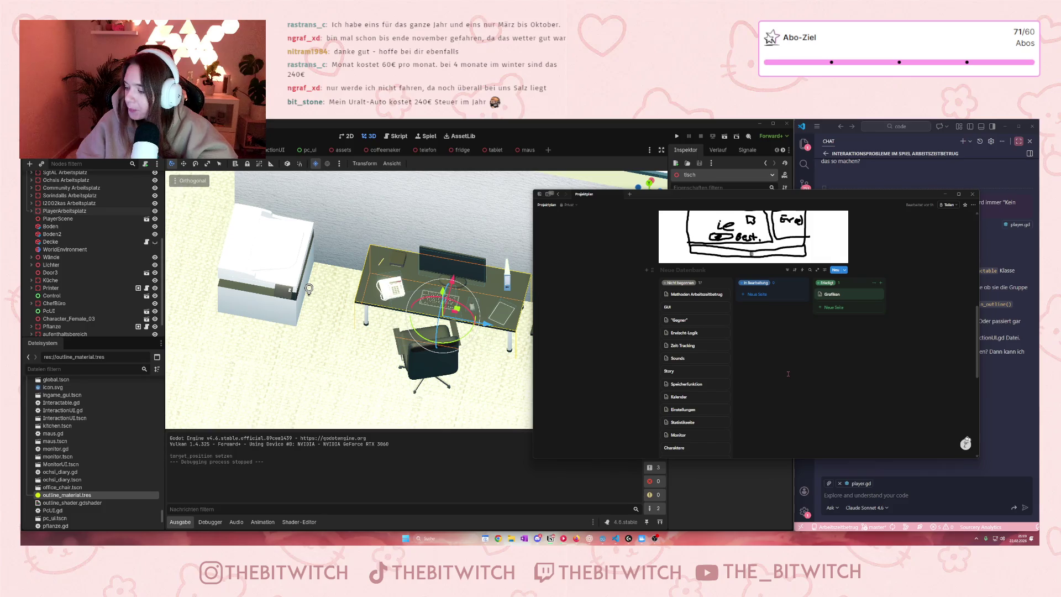
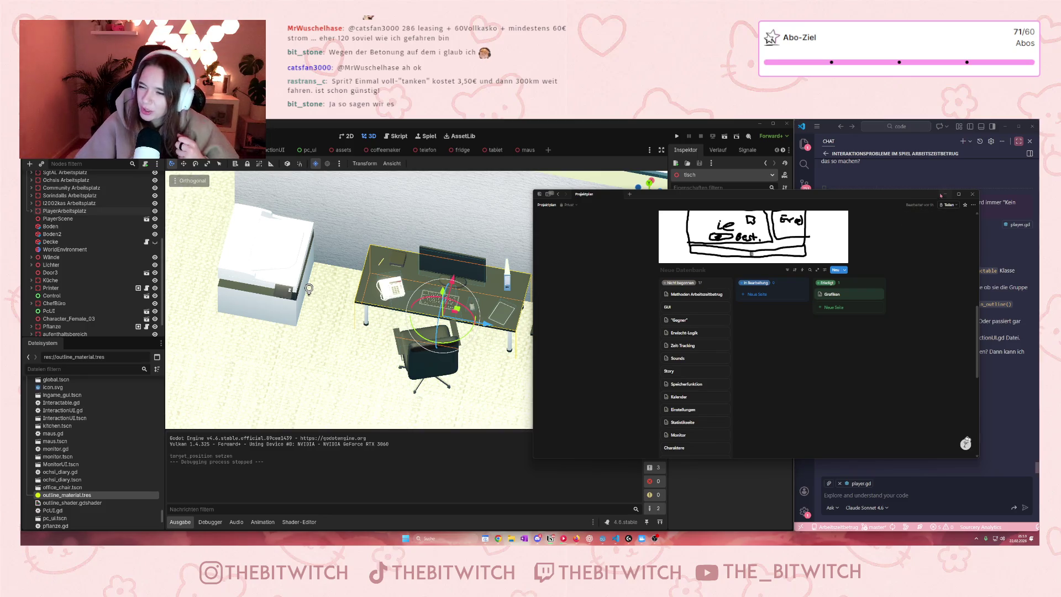
Bring the Notion project plan back up over the Godot editor
{"action": "left_click", "coordinate": [945, 194]}
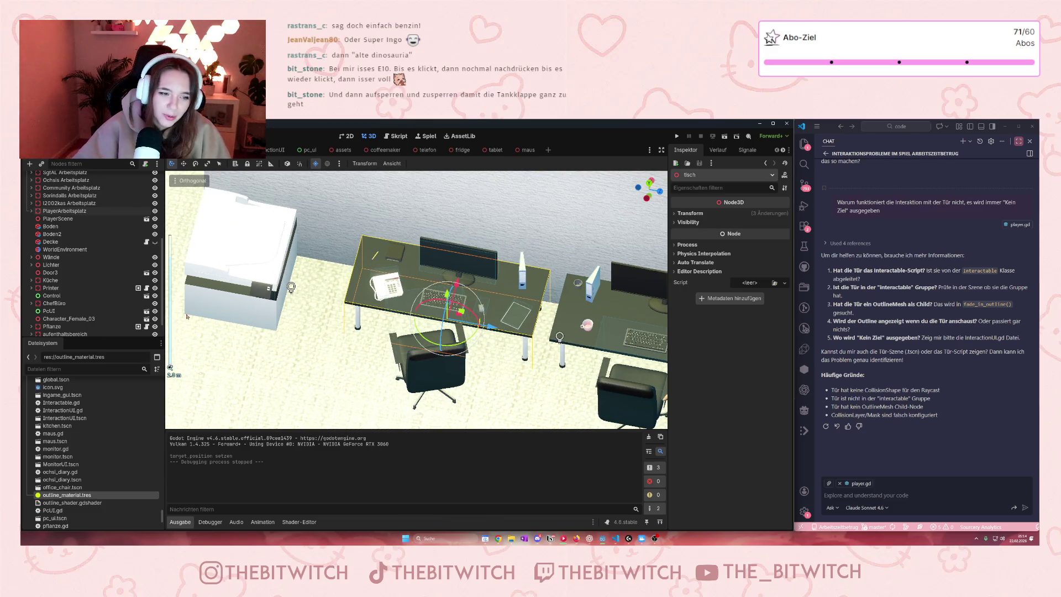
{"action": "scroll", "coordinate": [240, 334], "scroll_direction": "up", "scroll_amount": 2}
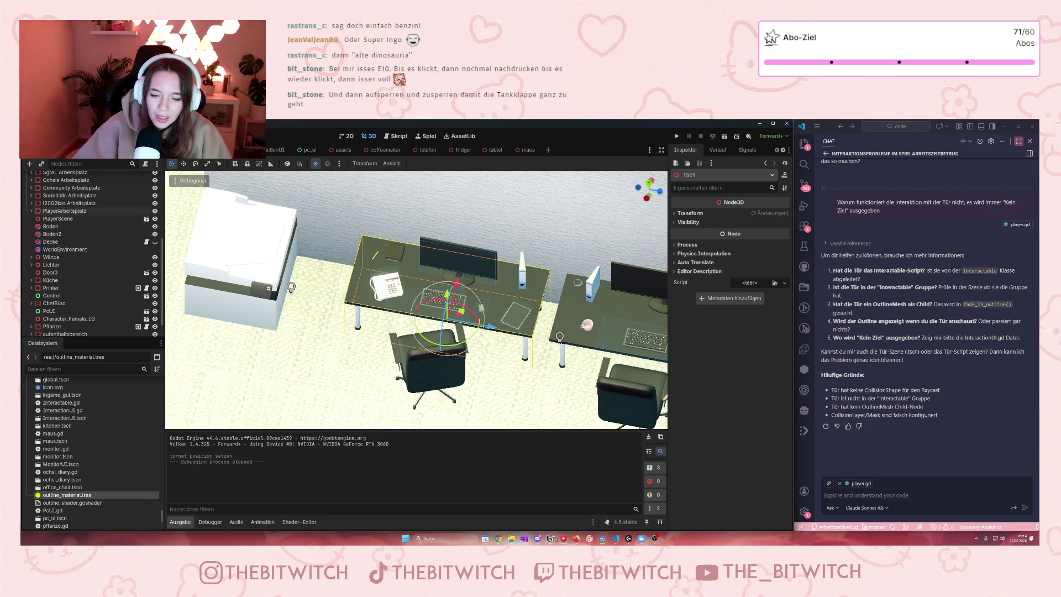
{"action": "left_click", "coordinate": [551, 538]}
{"action": "scroll", "coordinate": [665, 267], "scroll_direction": "down", "scroll_amount": 2}
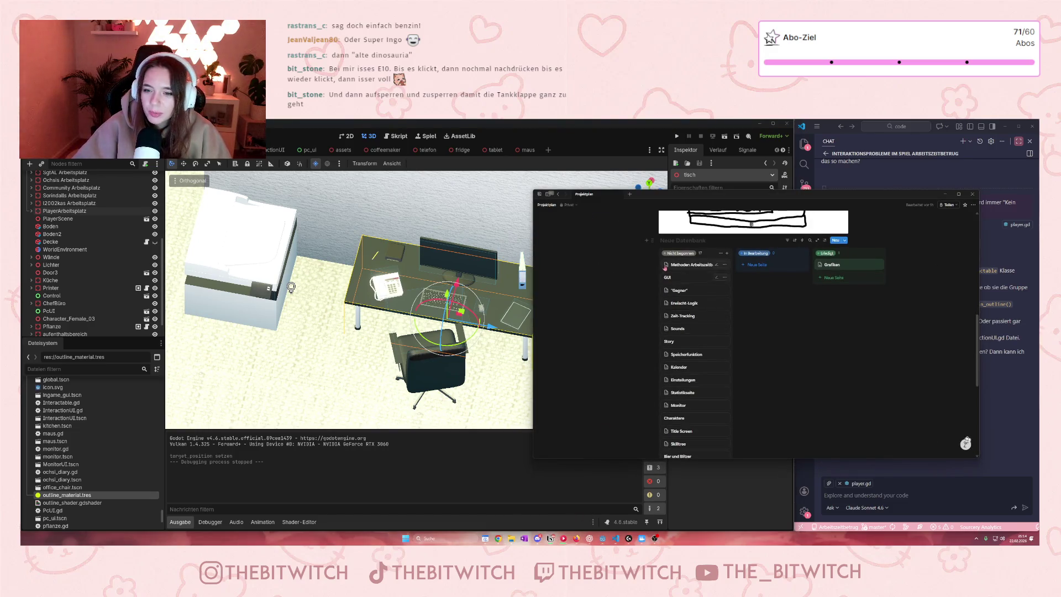
Mark the Handy task in the Methoden Arbeitszeitbetrug table with an 'X' prefix, then minimize Notion
{"action": "left_click", "coordinate": [690, 266]}
{"action": "scroll", "coordinate": [695, 286], "scroll_direction": "down", "scroll_amount": 1}
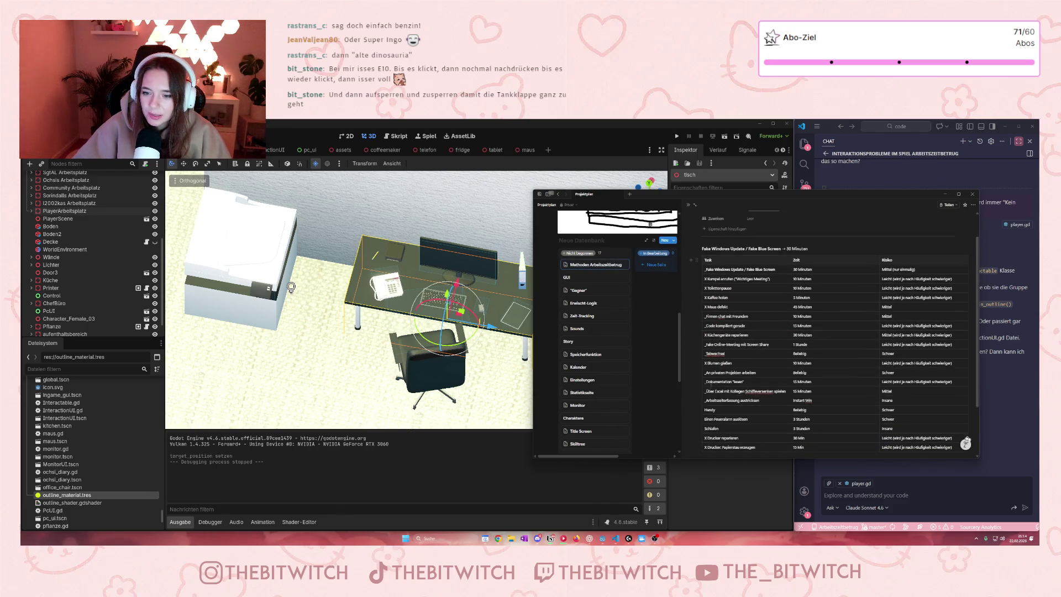
{"action": "left_click", "coordinate": [706, 410]}
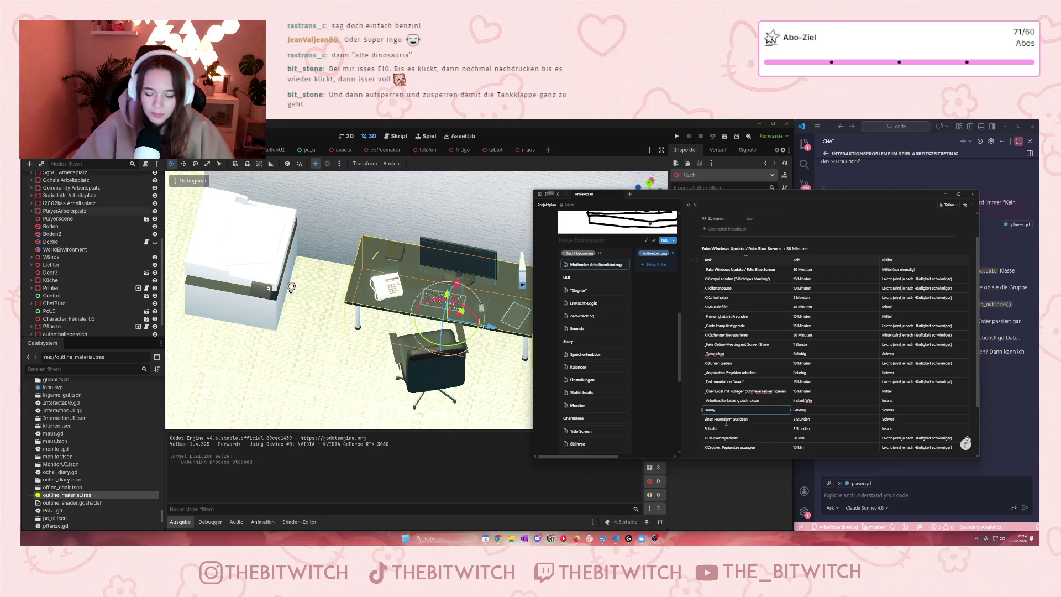
{"action": "type", "text": "X"}
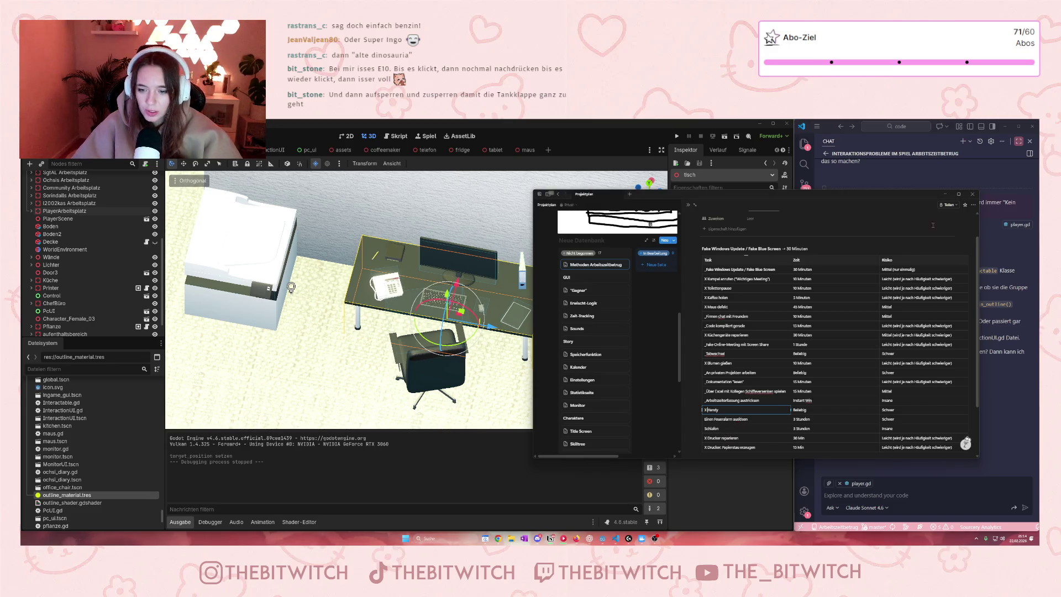
{"action": "left_click", "coordinate": [944, 194]}
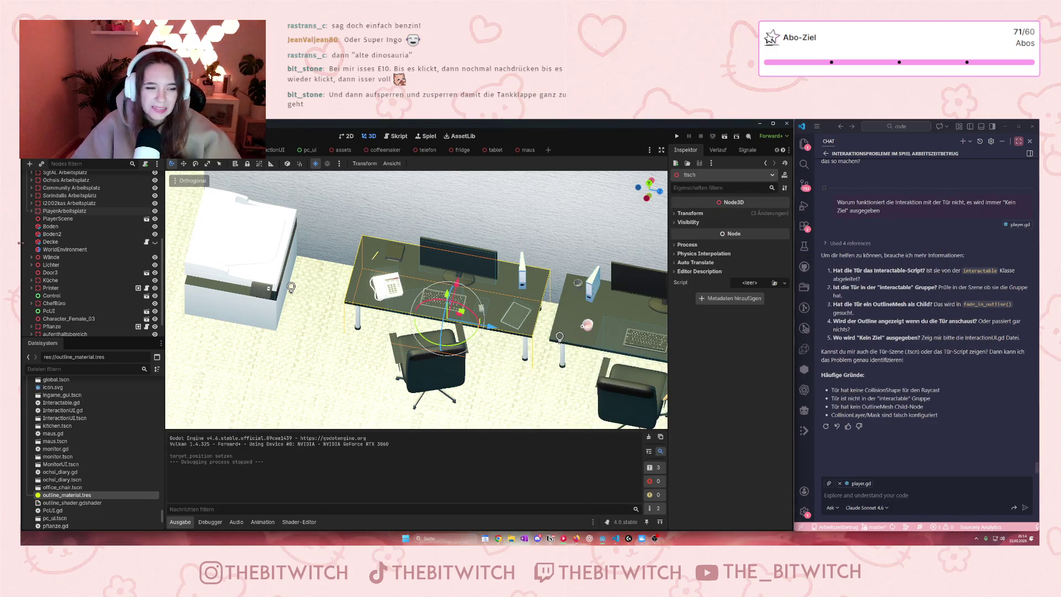